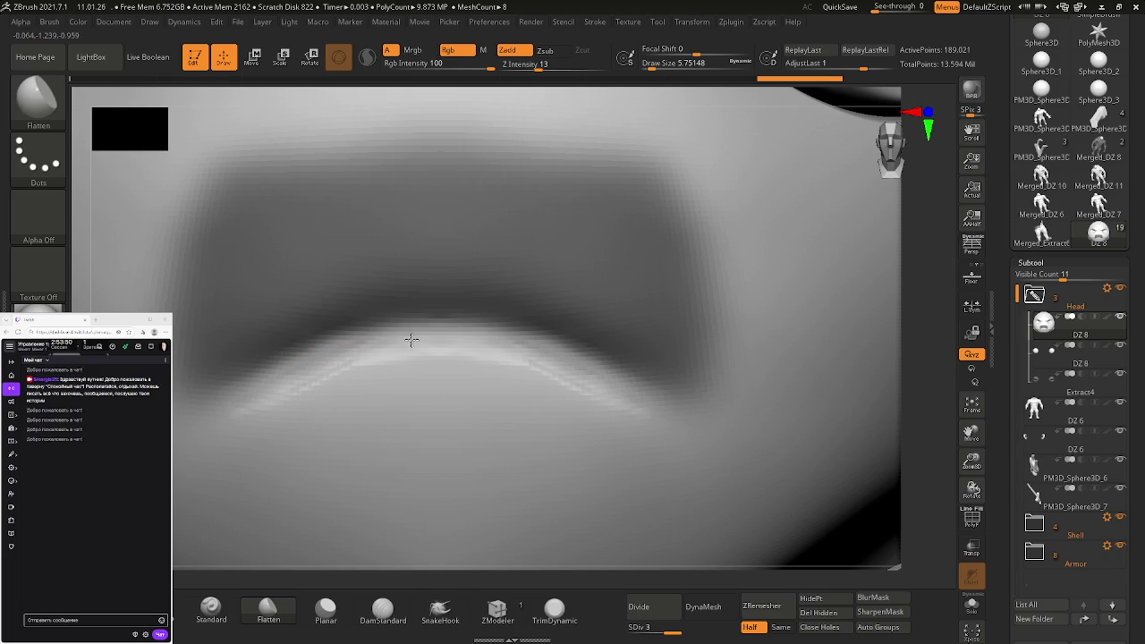
Smooth the streaky lower ridge of the lip on both sides
{"action": "left_click_drag", "start_coordinate": [473, 360], "coordinate": [539, 480], "text": "shift"}
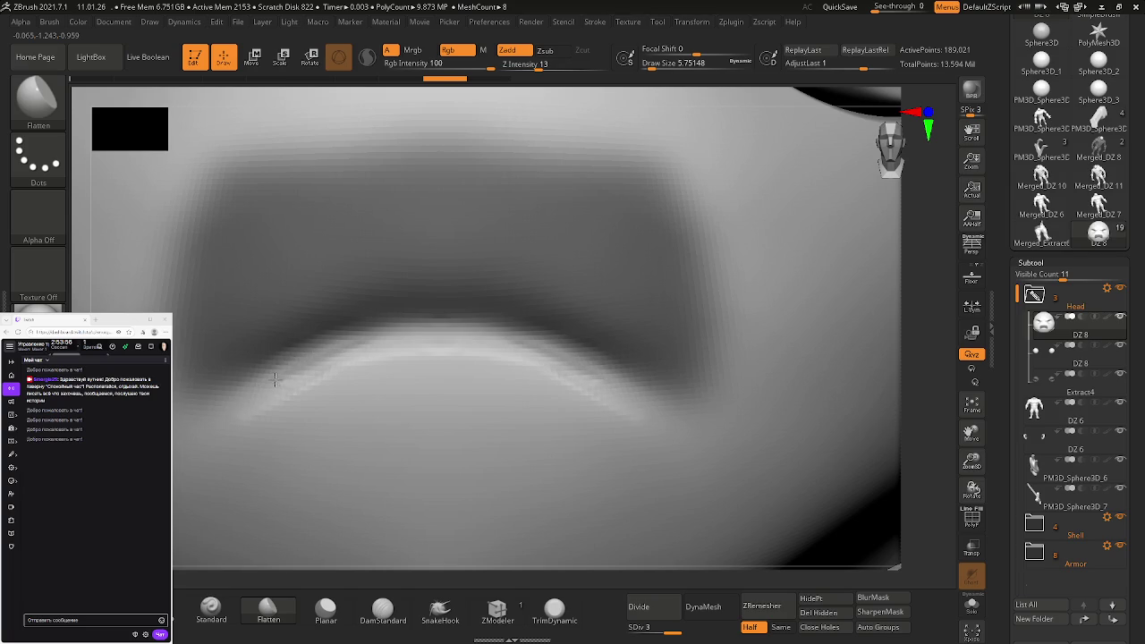
{"action": "left_click_drag", "start_coordinate": [542, 459], "coordinate": [383, 430], "text": "shift"}
{"action": "left_click_drag", "start_coordinate": [503, 459], "coordinate": [381, 412], "text": "shift"}
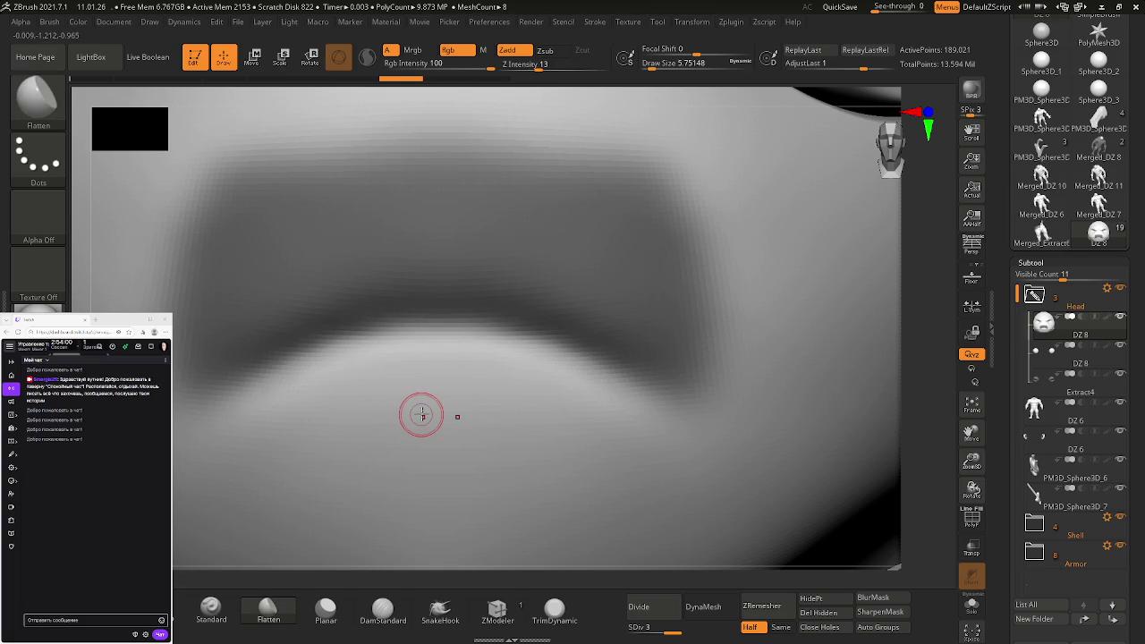
{"action": "left_click_drag", "start_coordinate": [289, 394], "coordinate": [291, 390], "text": "shift"}
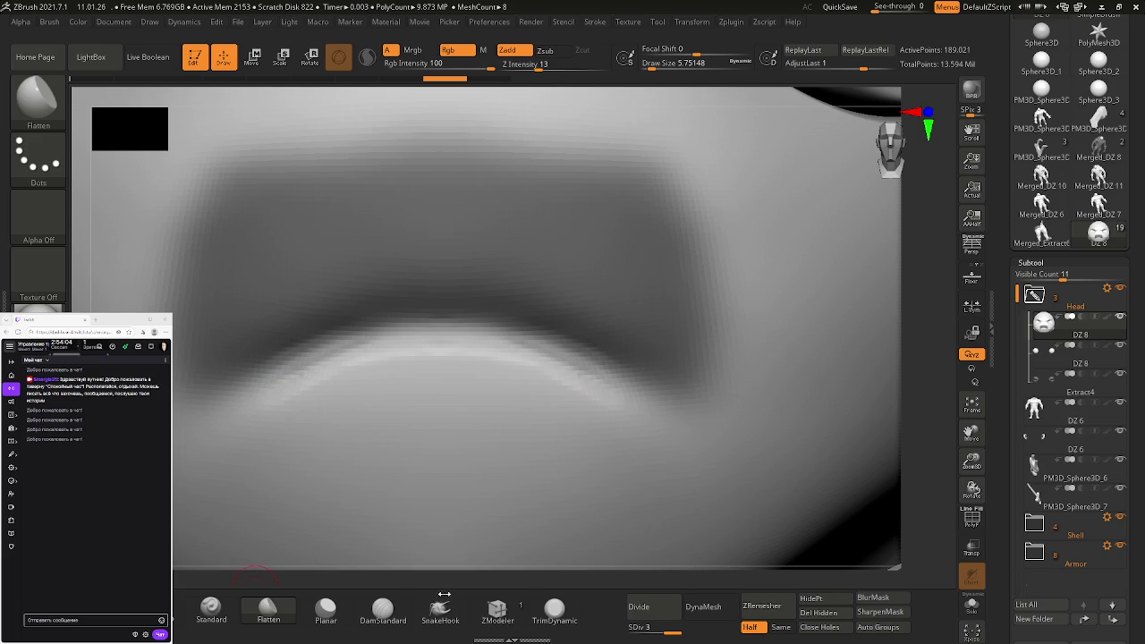
Carve a symmetric crease along the upper lip with DamStandard
{"action": "left_click", "coordinate": [381, 610]}
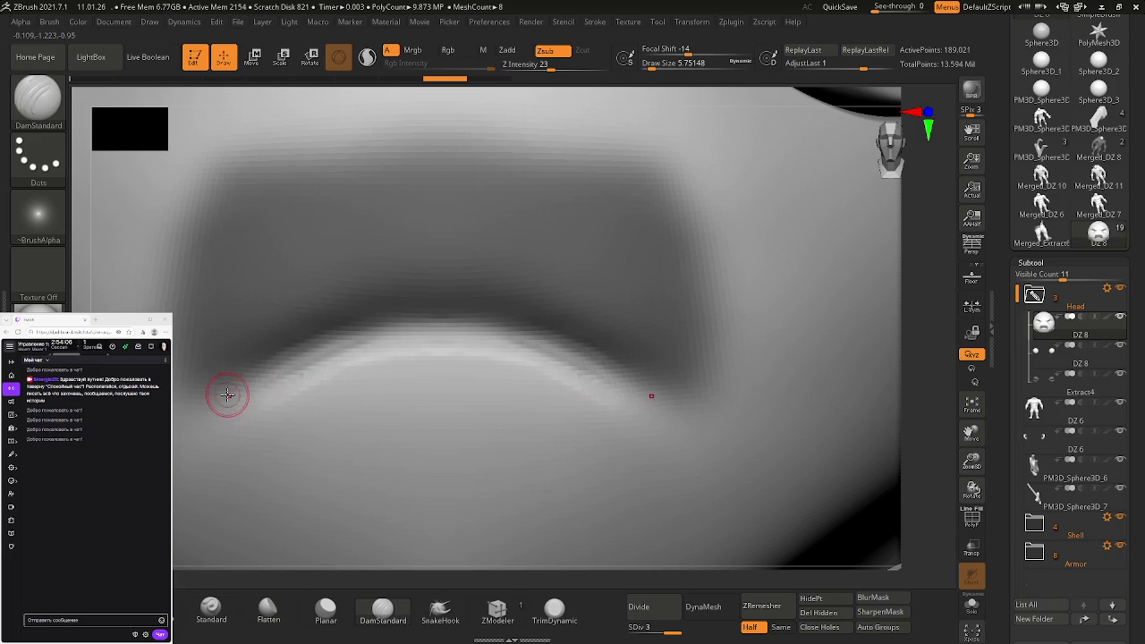
{"action": "mouse_move", "coordinate": [272, 379]}
{"action": "left_mouse_down"}
{"action": "mouse_move", "coordinate": [439, 333]}
{"action": "mouse_move", "coordinate": [493, 355]}
{"action": "left_mouse_up"}
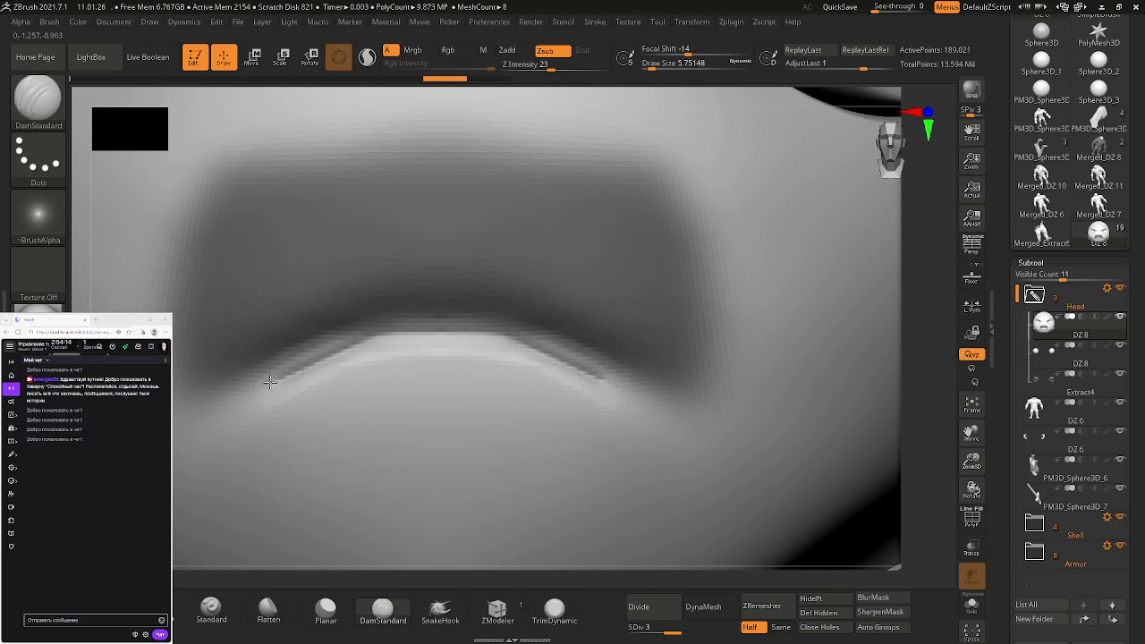
{"action": "mouse_move", "coordinate": [736, 417]}
{"action": "right_mouse_down", "text": "ctrl"}
{"action": "mouse_move", "coordinate": [574, 359]}
{"action": "mouse_move", "coordinate": [627, 407]}
{"action": "mouse_move", "coordinate": [235, 165]}
{"action": "right_mouse_up", "text": "ctrl"}
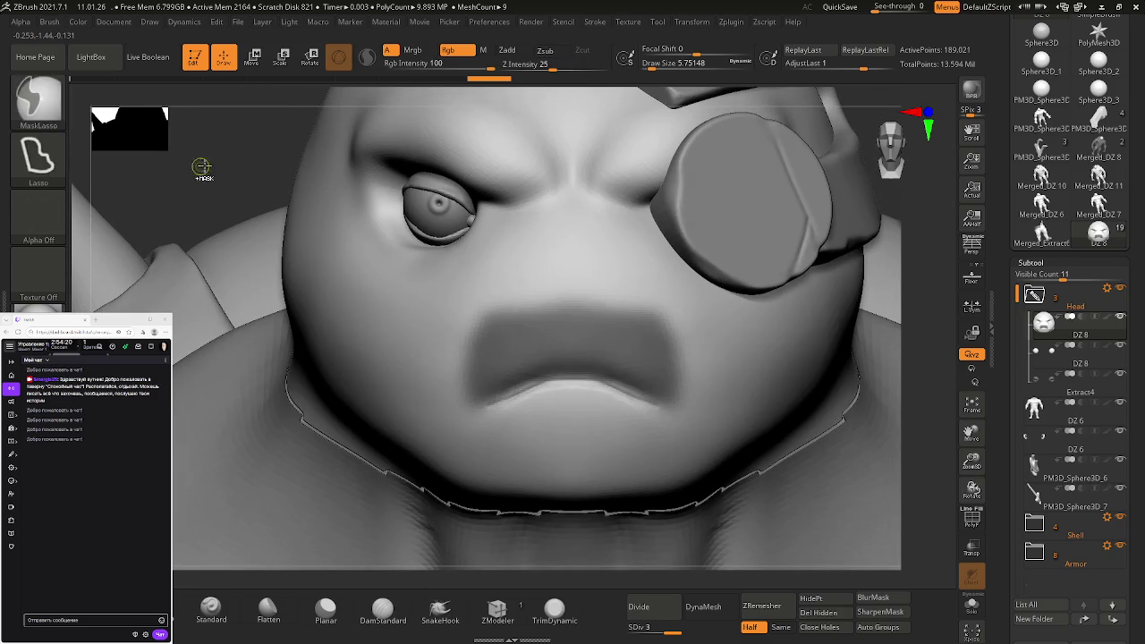
{"action": "left_click", "coordinate": [234, 166], "text": "ctrl"}
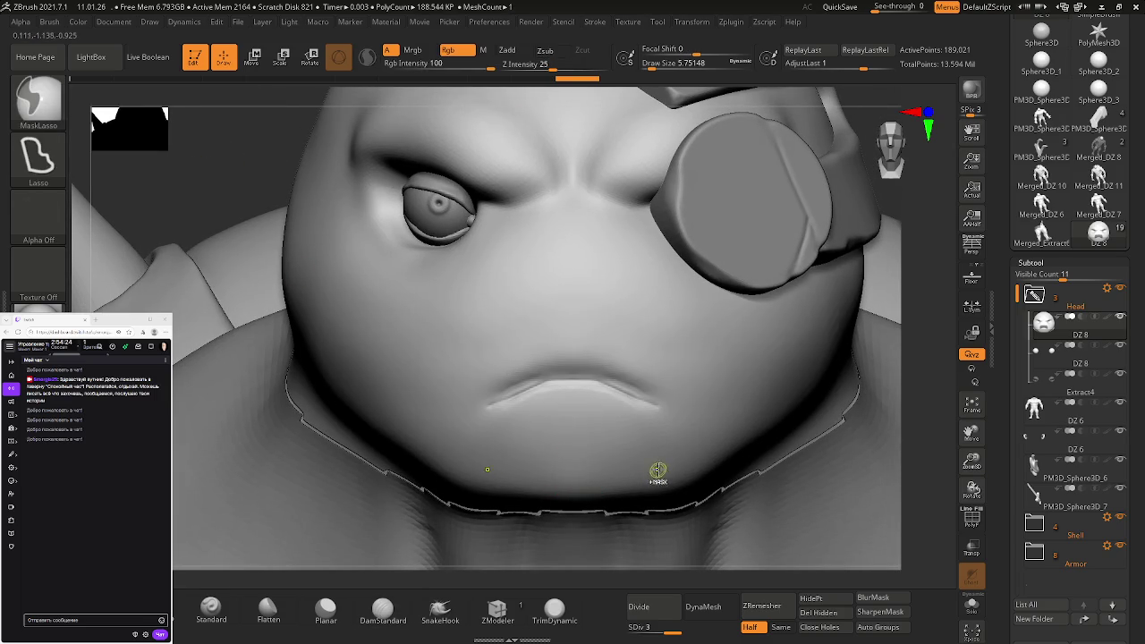
{"action": "key", "text": "ctrl+z"}
{"action": "mouse_move", "coordinate": [654, 391]}
{"action": "right_mouse_down", "text": "ctrl"}
{"action": "mouse_move", "coordinate": [596, 409]}
{"action": "mouse_move", "coordinate": [536, 385]}
{"action": "right_mouse_up", "text": "ctrl"}
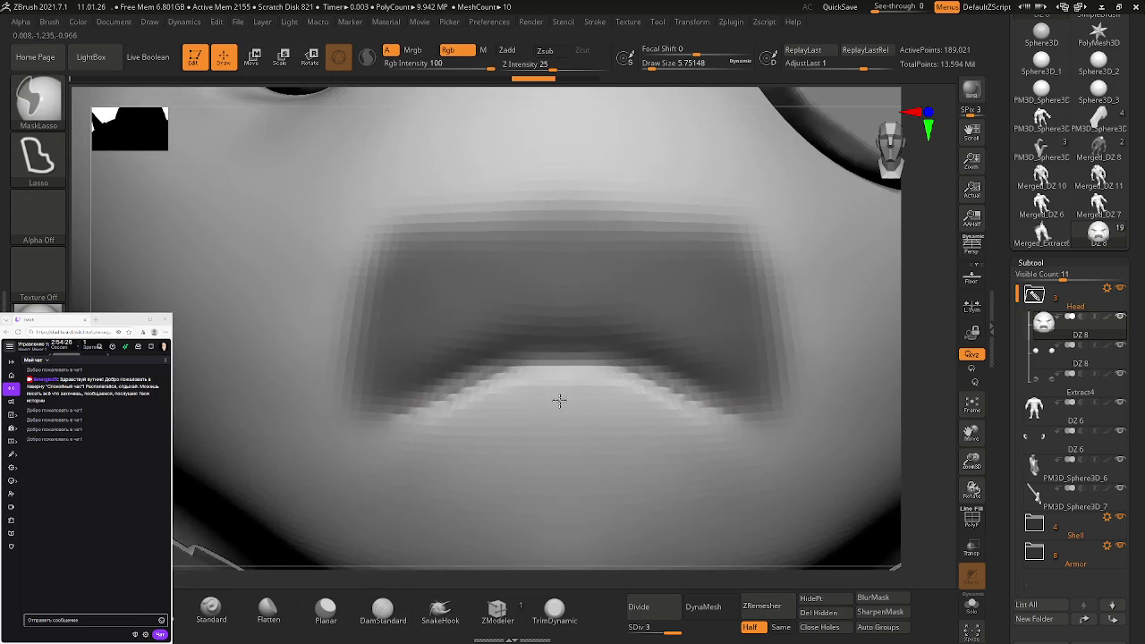
{"action": "key", "text": "shift"}
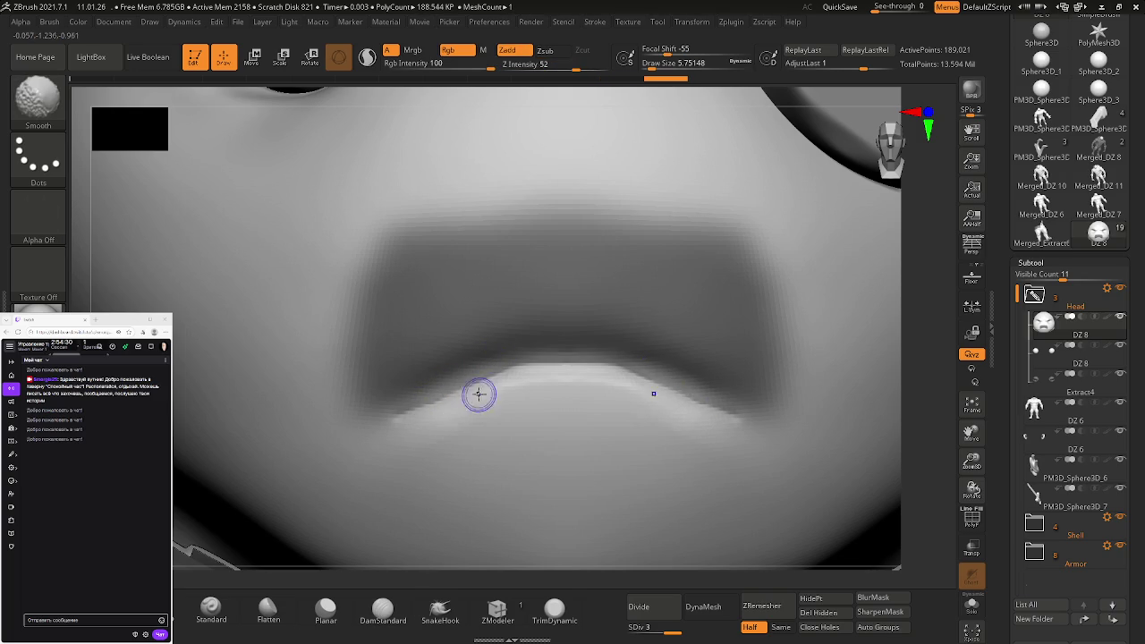
{"action": "key", "text": "shift"}
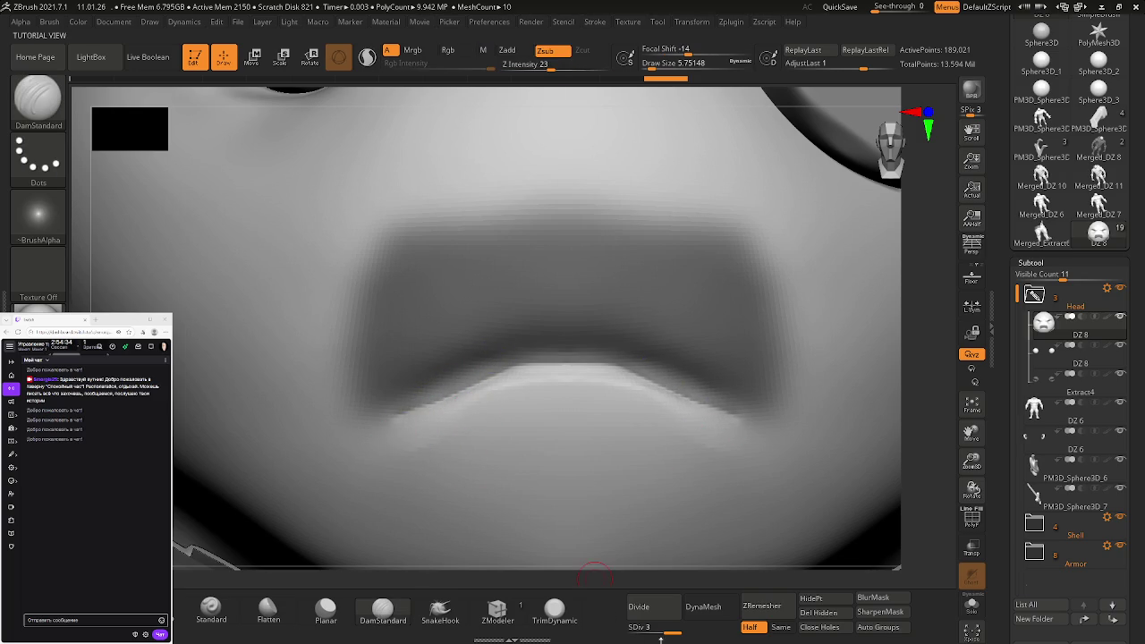
{"action": "left_click", "coordinate": [661, 607]}
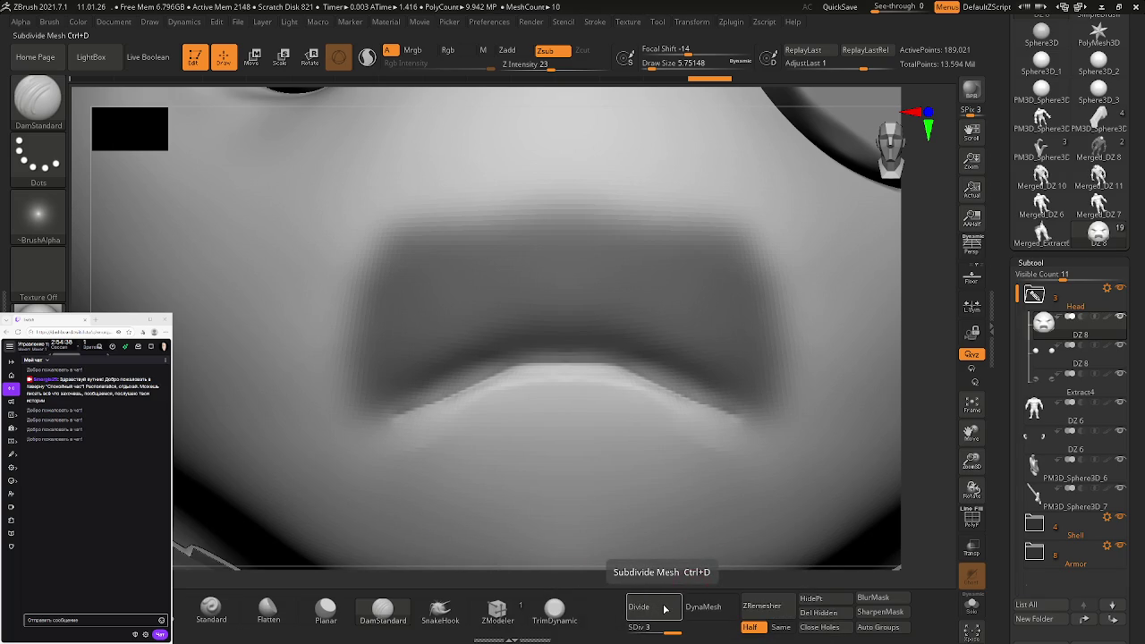
{"action": "left_click", "coordinate": [664, 607]}
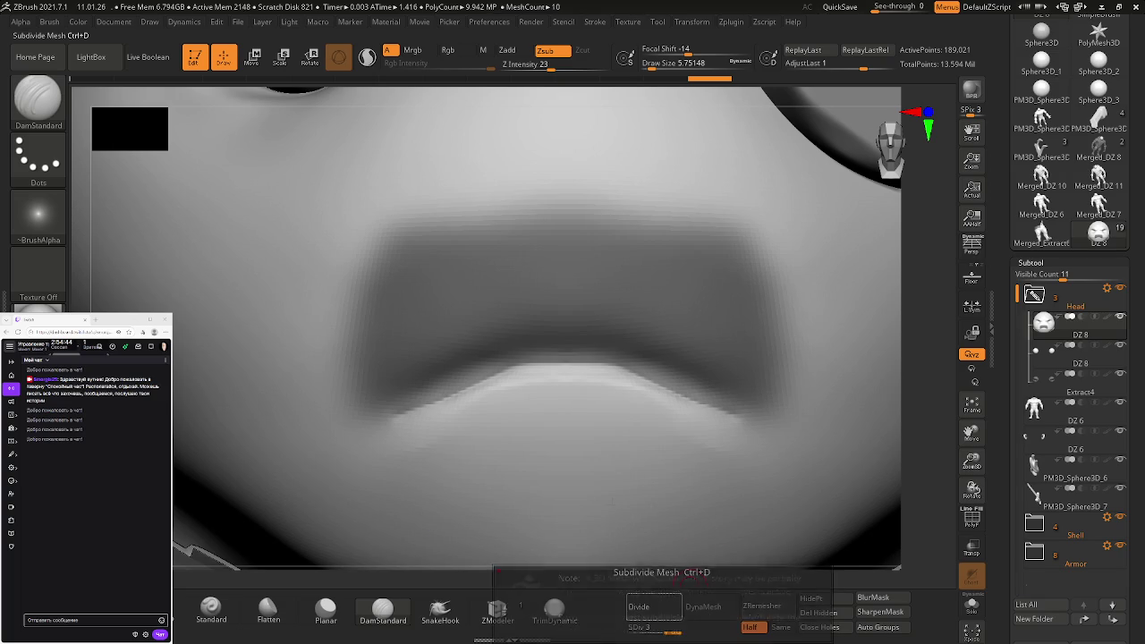
{"action": "key", "text": "shift"}
{"action": "key", "text": "shift"}
{"action": "key", "text": "shift"}
{"action": "key", "text": "shift"}
{"action": "right_click_drag", "start_coordinate": [447, 426], "coordinate": [486, 396], "text": "ctrl"}
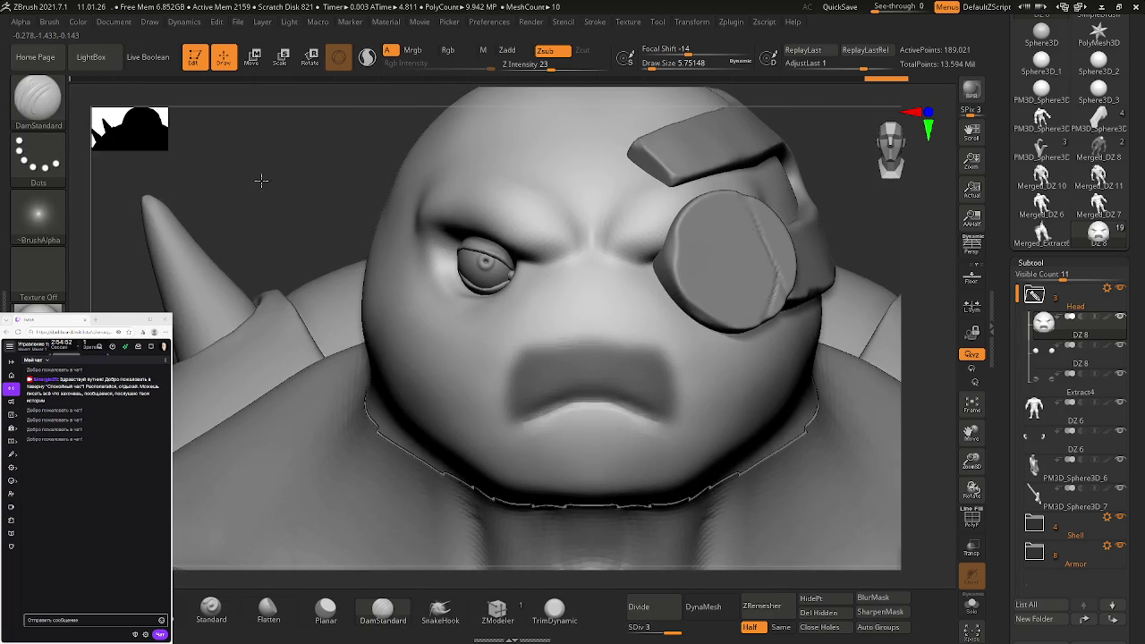
Clear the upper-lip mask, then flatten the lip's peak and smooth its left slope
{"action": "right_click_drag", "start_coordinate": [266, 179], "coordinate": [317, 187]}
{"action": "right_click_drag", "start_coordinate": [792, 418], "coordinate": [563, 351]}
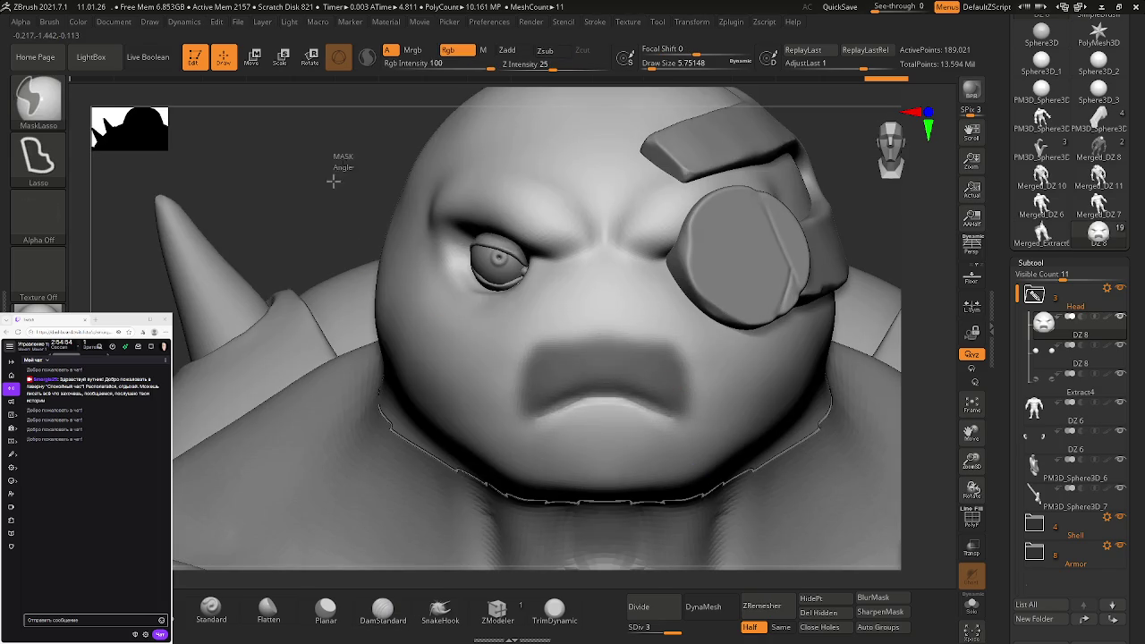
{"action": "left_click_drag", "start_coordinate": [345, 159], "coordinate": [325, 203], "text": "ctrl"}
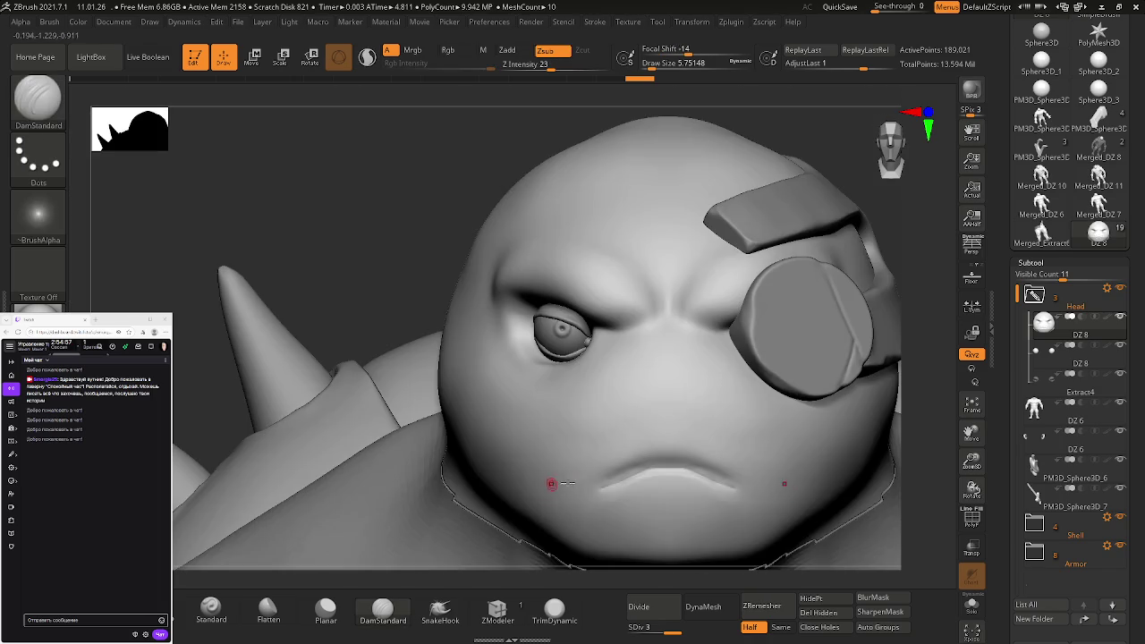
{"action": "mouse_move", "coordinate": [562, 439]}
{"action": "right_mouse_down", "text": "ctrl"}
{"action": "mouse_move", "coordinate": [746, 565]}
{"action": "mouse_move", "coordinate": [531, 478]}
{"action": "right_mouse_up", "text": "ctrl"}
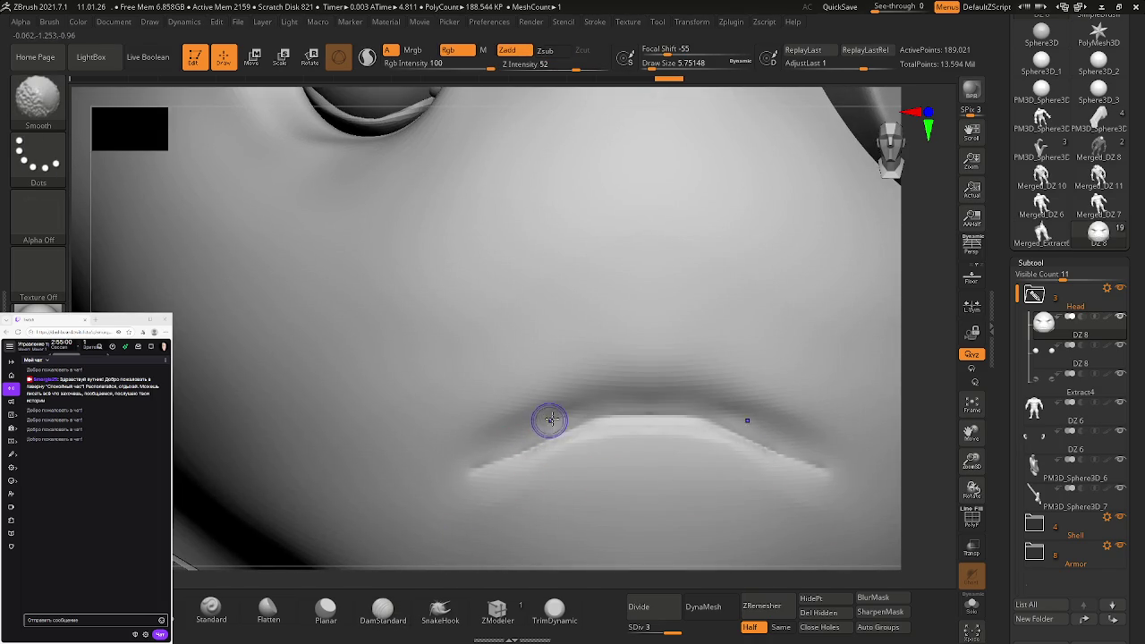
{"action": "left_click_drag", "start_coordinate": [638, 414], "coordinate": [616, 397], "text": "shift"}
{"action": "left_click_drag", "start_coordinate": [540, 436], "coordinate": [506, 445], "text": "shift"}
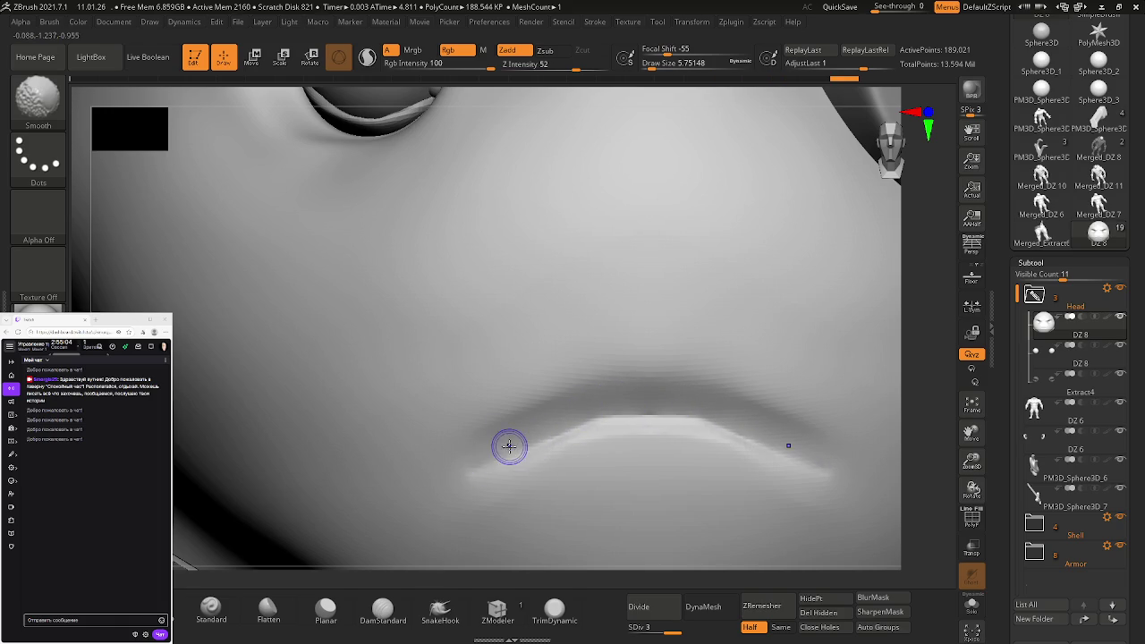
Lower Z Intensity to 50 and smooth along the lower lip
{"action": "key", "text": "ctrl"}
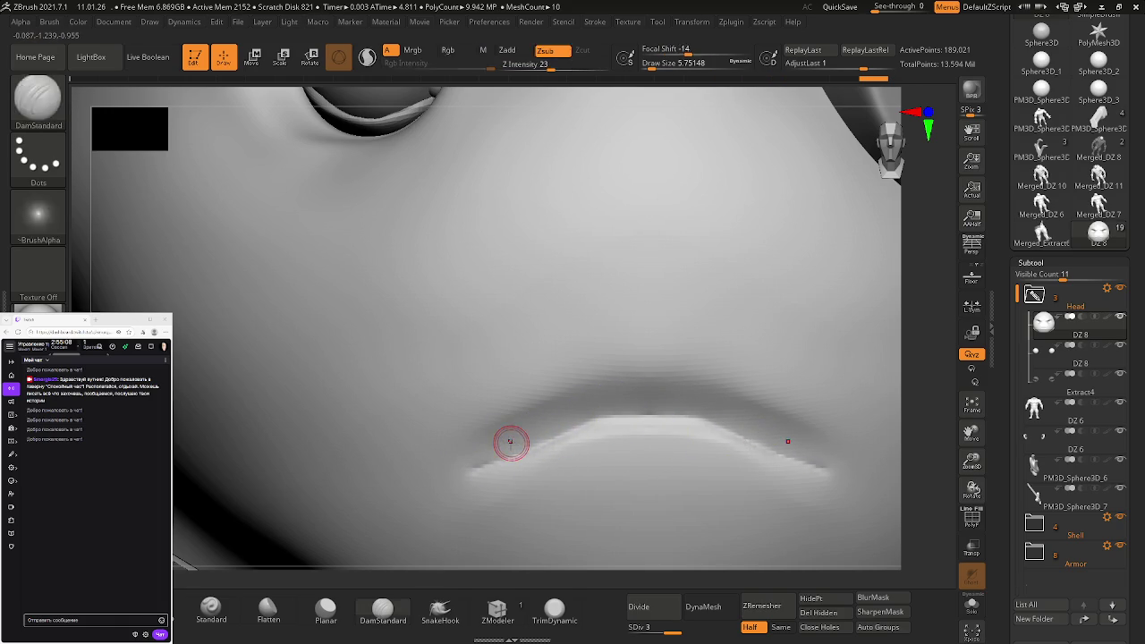
{"action": "key", "text": "shift"}
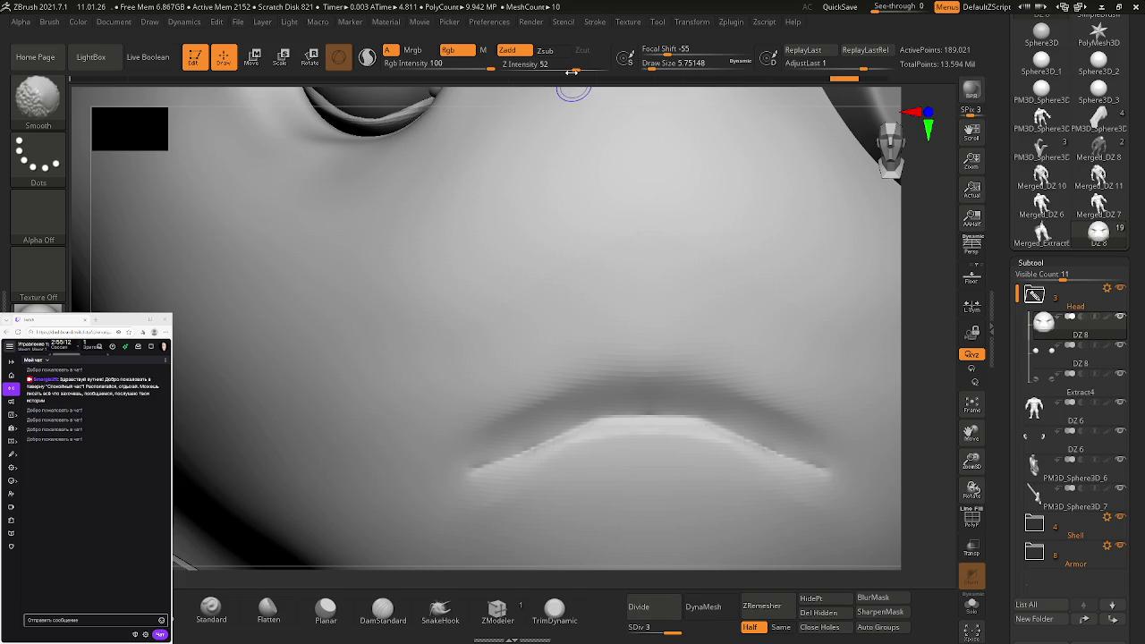
{"action": "left_click_drag", "start_coordinate": [582, 74], "coordinate": [569, 65]}
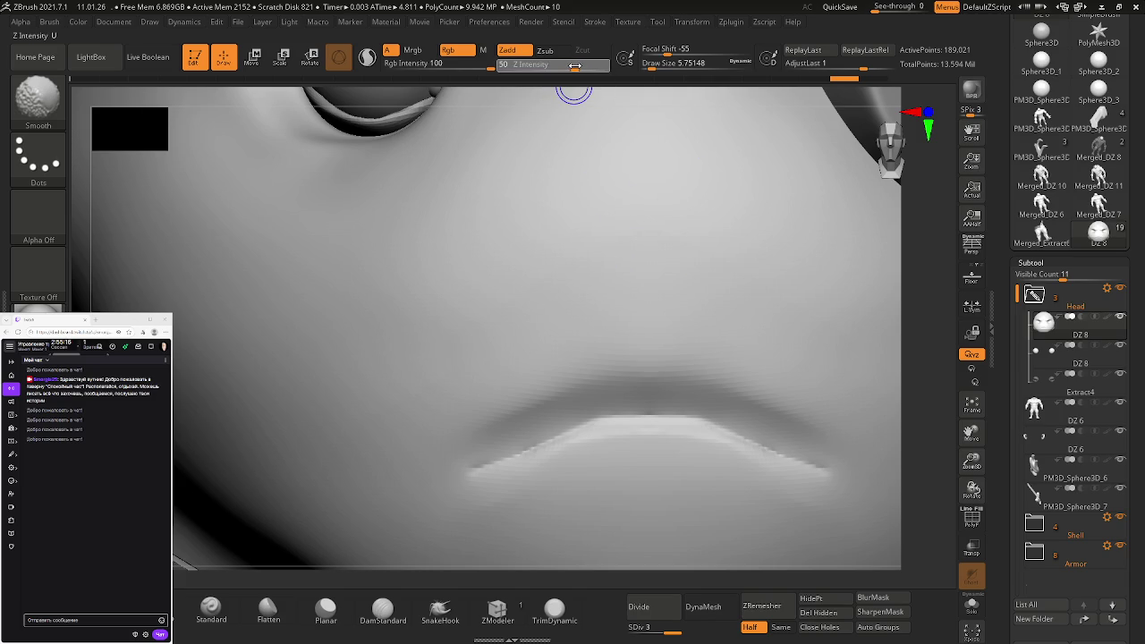
{"action": "key", "text": "shift"}
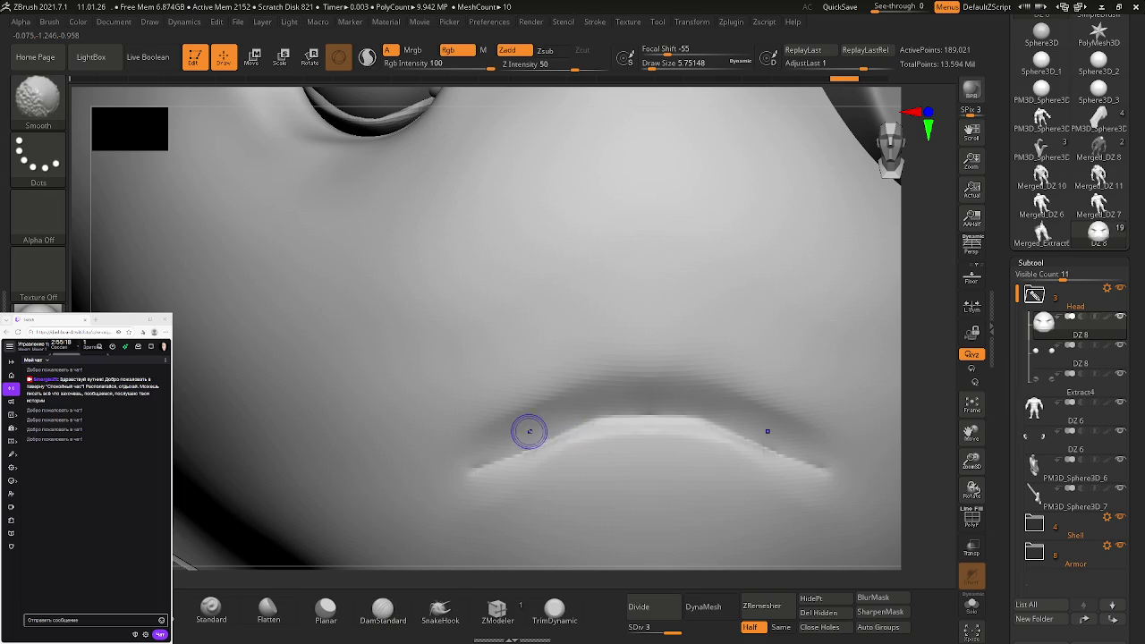
{"action": "left_click_drag", "start_coordinate": [481, 453], "coordinate": [618, 412], "text": "shift"}
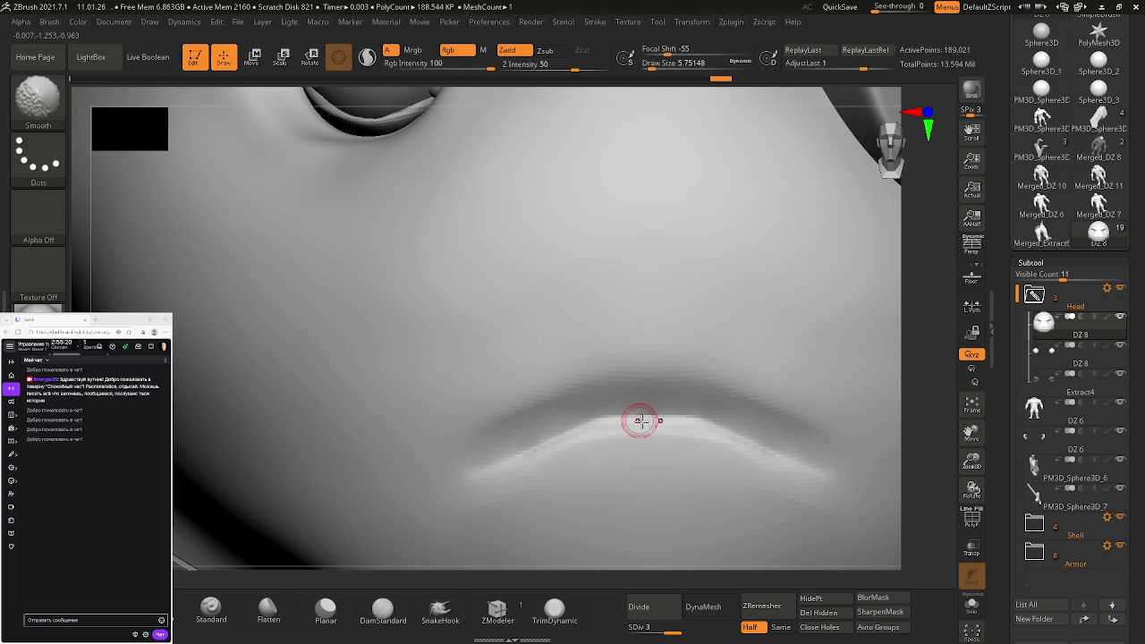
{"action": "right_click_drag", "start_coordinate": [618, 412], "coordinate": [574, 380], "text": "ctrl"}
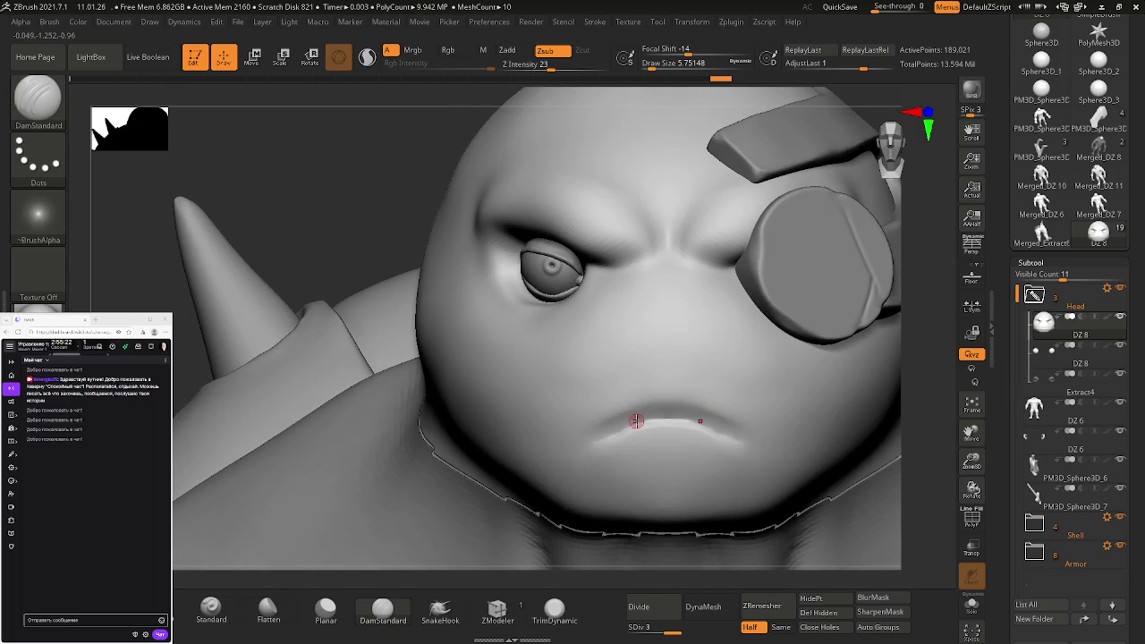
Shift-smooth along the lower lip crease in a close-up view
{"action": "right_click_drag", "start_coordinate": [626, 421], "coordinate": [680, 500], "text": "ctrl"}
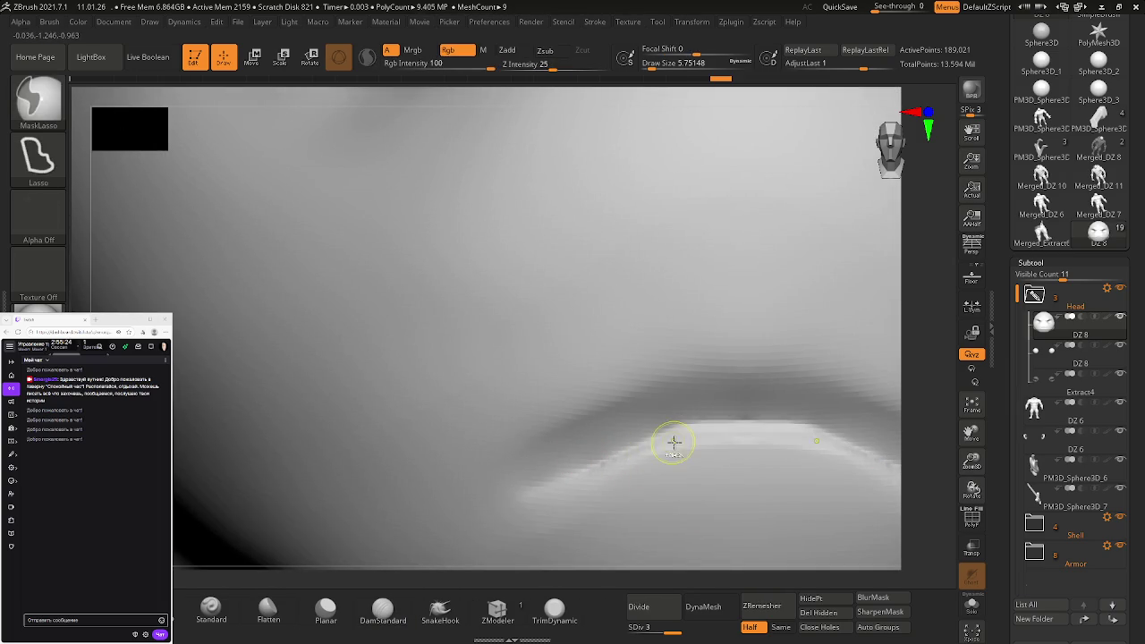
{"action": "key", "text": "ctrl"}
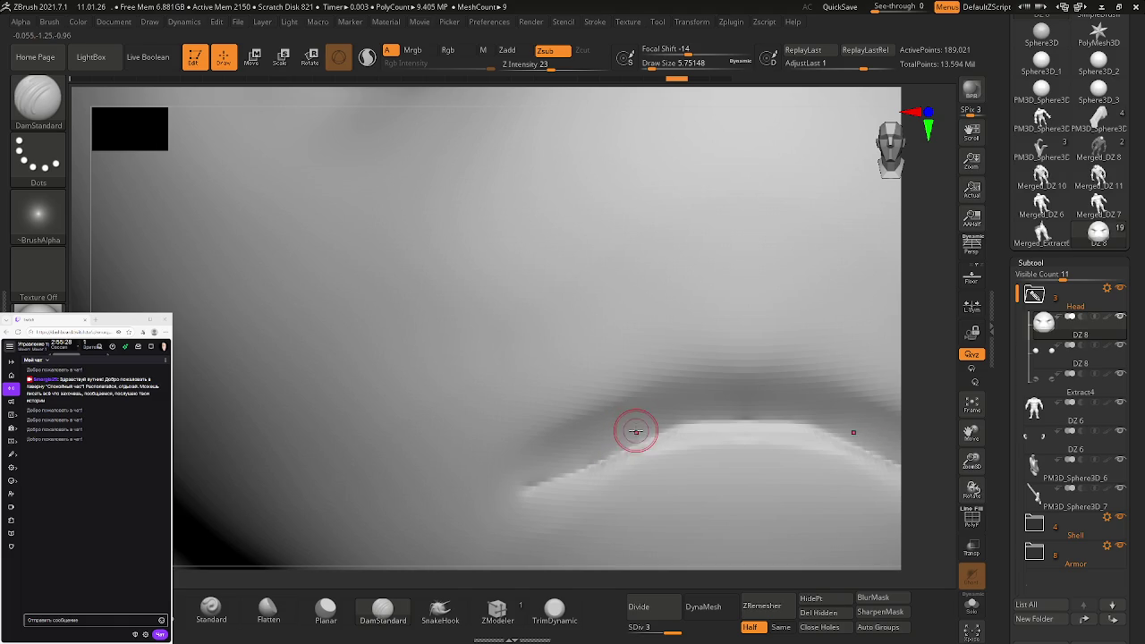
{"action": "key", "text": "shift"}
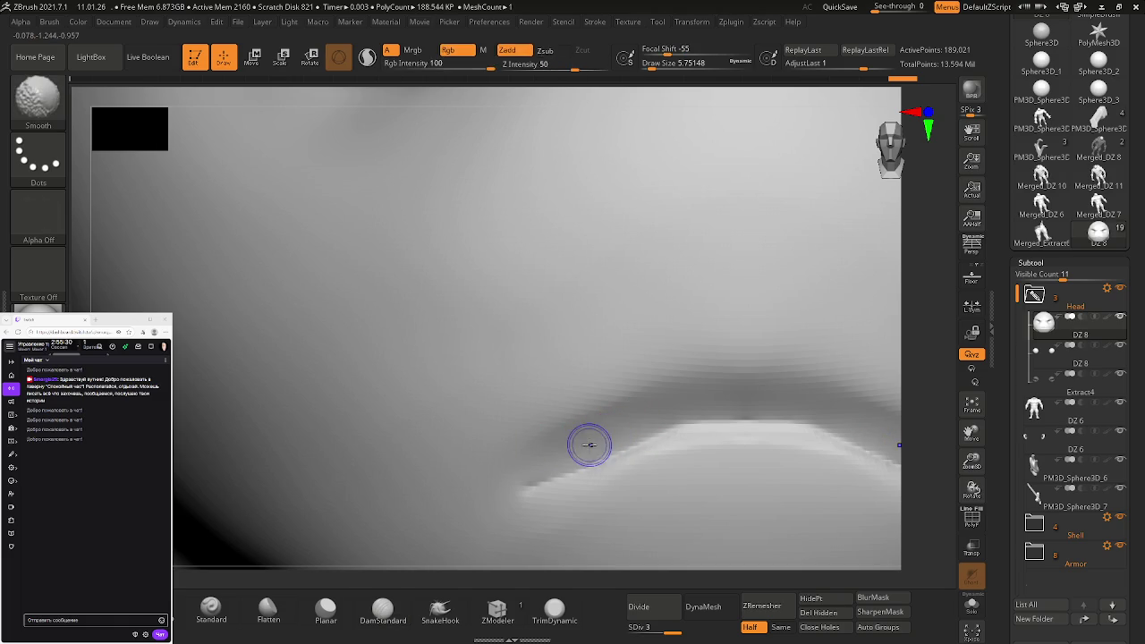
{"action": "key", "text": "ctrl"}
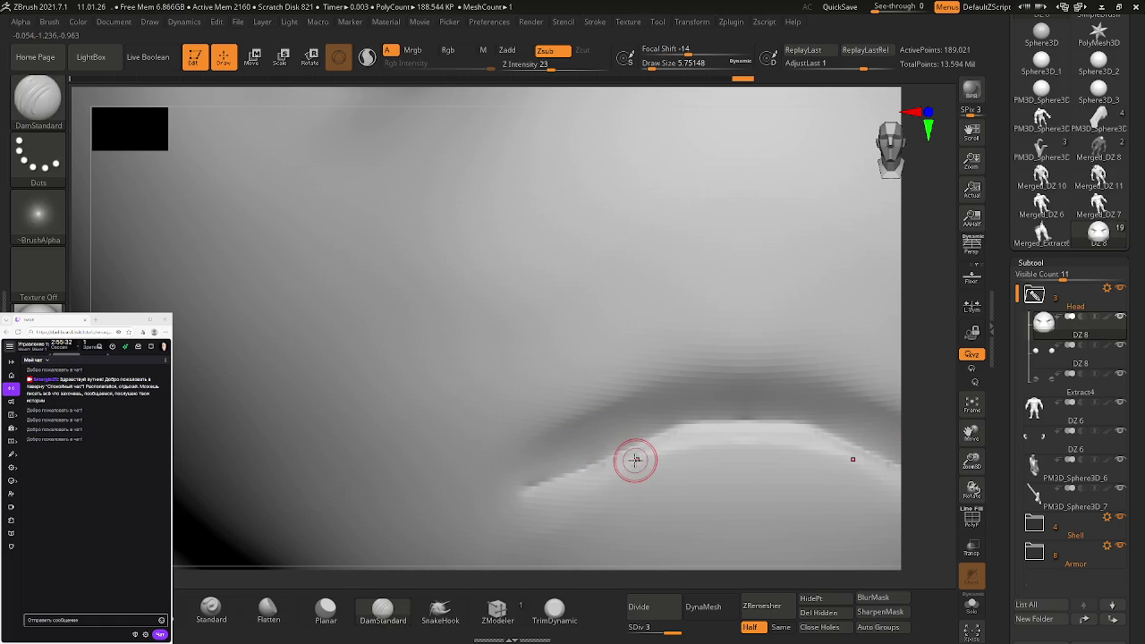
{"action": "key", "text": "shift"}
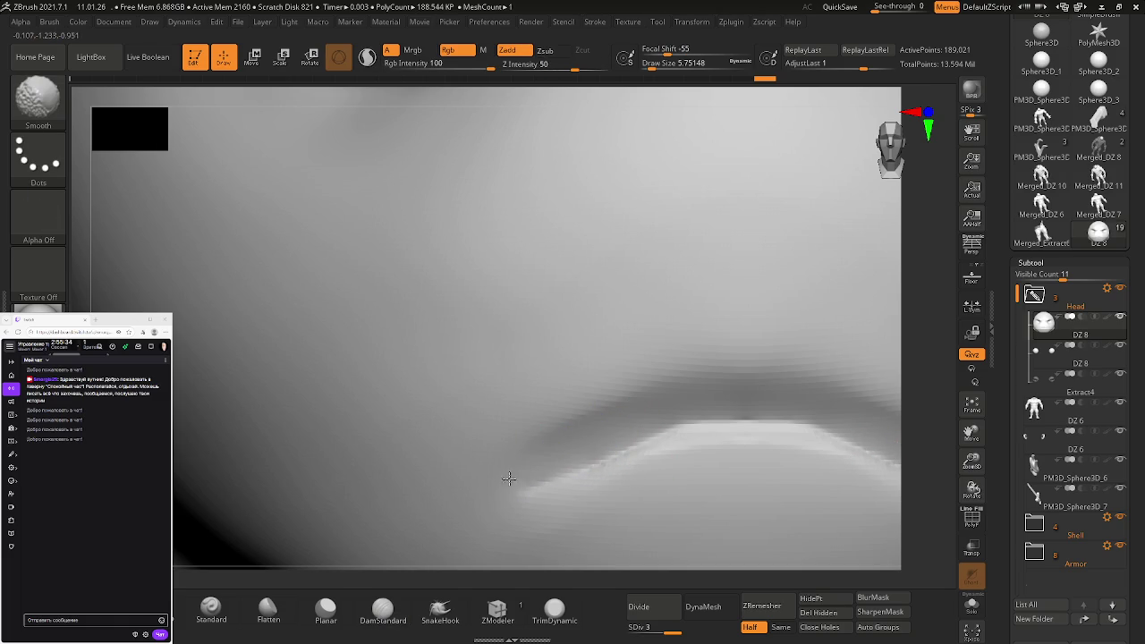
{"action": "right_click_drag", "start_coordinate": [702, 434], "coordinate": [544, 413]}
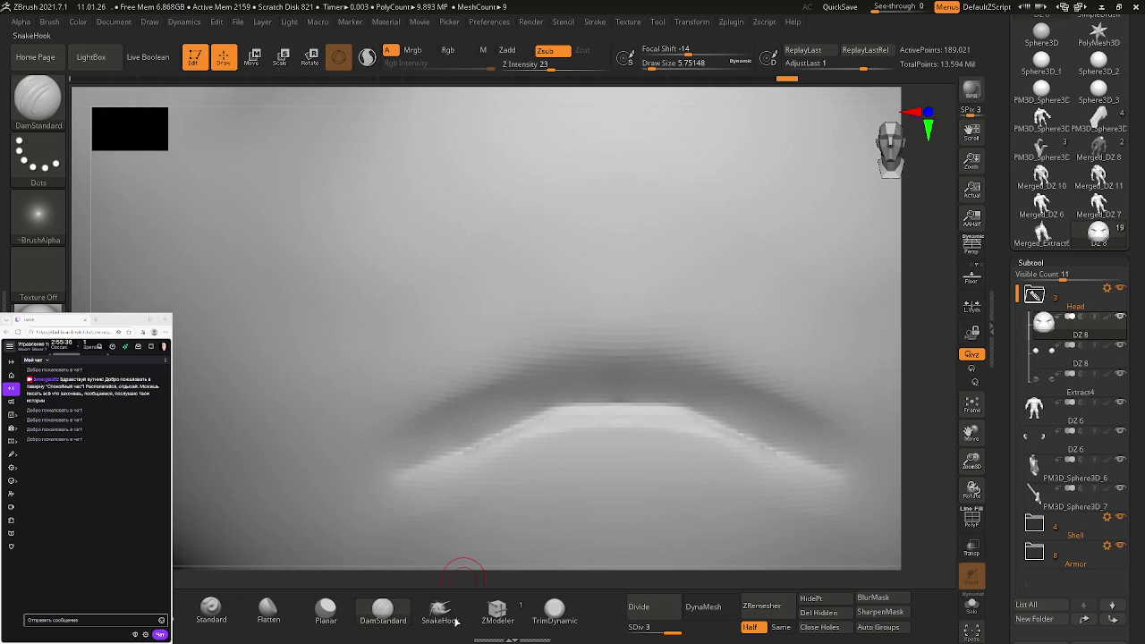
Flatten the lower lip with the Flatten brush and smooth its edge
{"action": "left_click", "coordinate": [268, 610]}
{"action": "key", "text": "ctrl"}
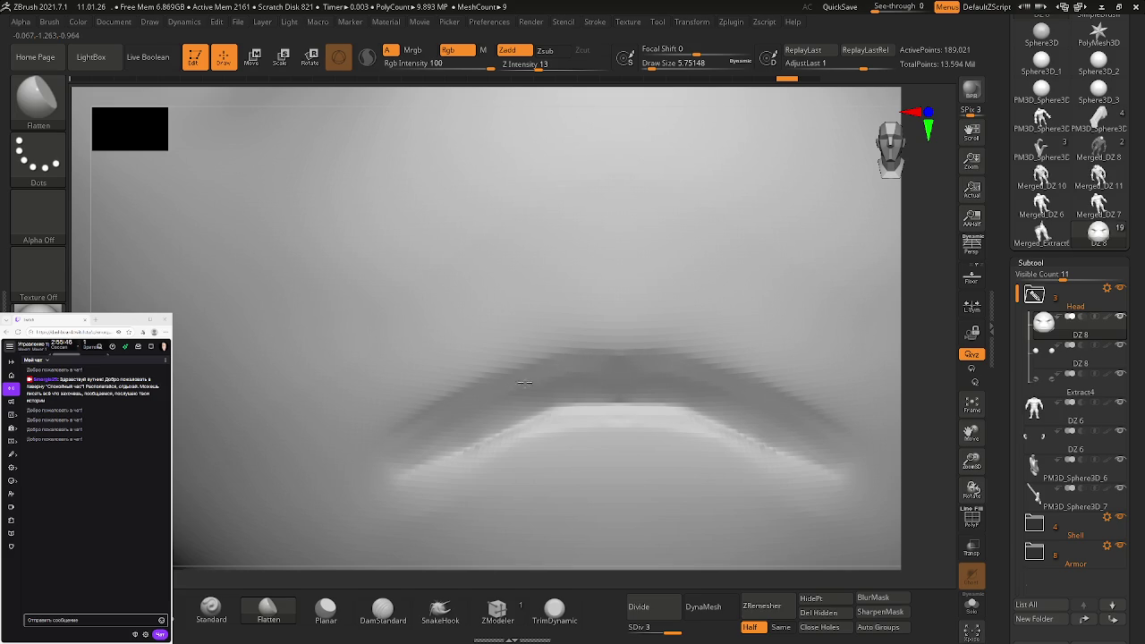
{"action": "key", "text": "shift"}
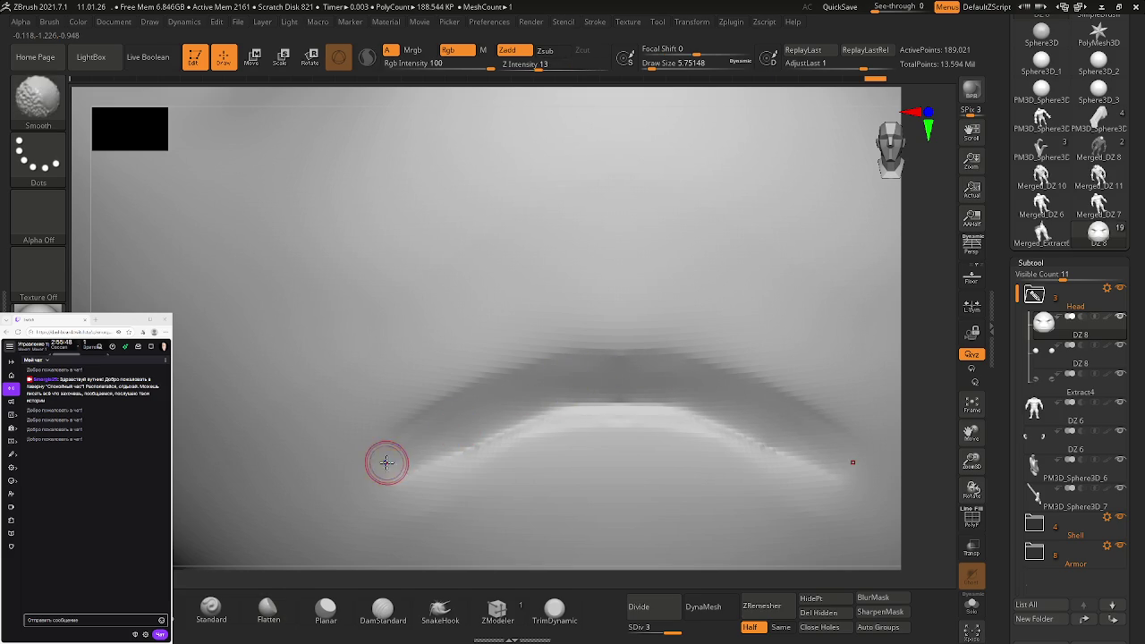
{"action": "key", "text": "shift"}
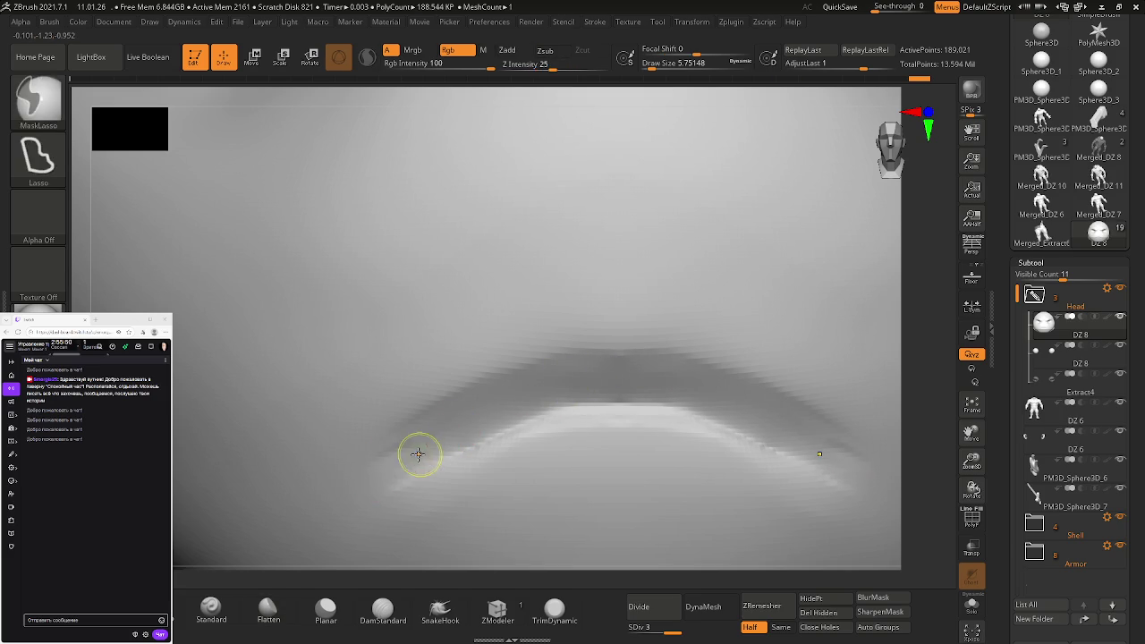
{"action": "left_click_drag", "start_coordinate": [395, 468], "coordinate": [378, 474]}
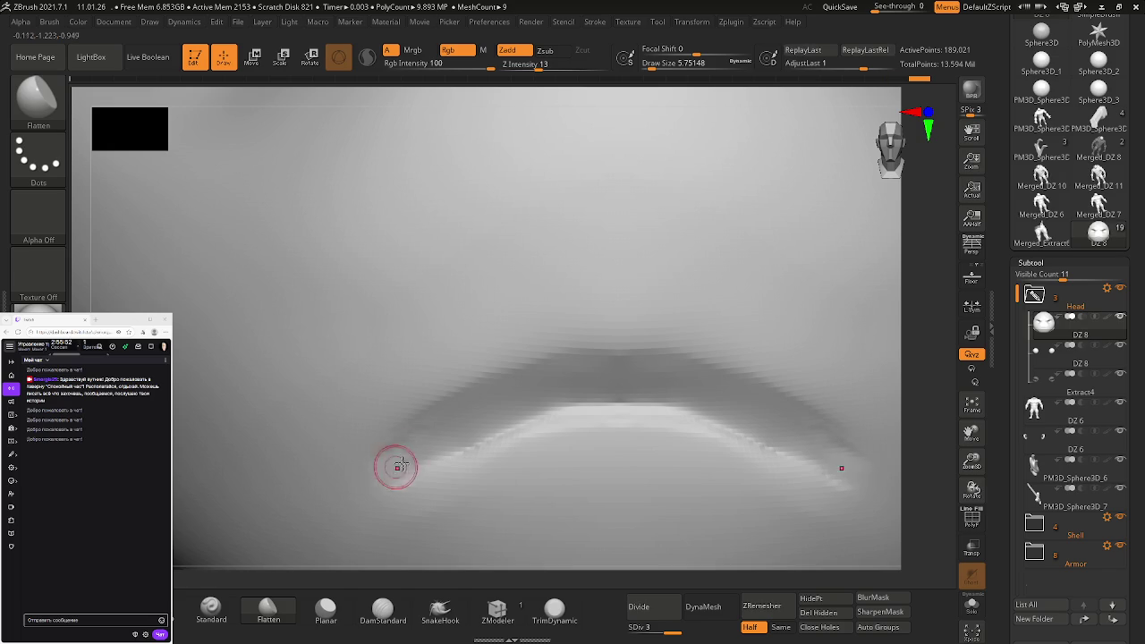
{"action": "right_click_drag", "start_coordinate": [580, 432], "coordinate": [397, 391], "text": "ctrl"}
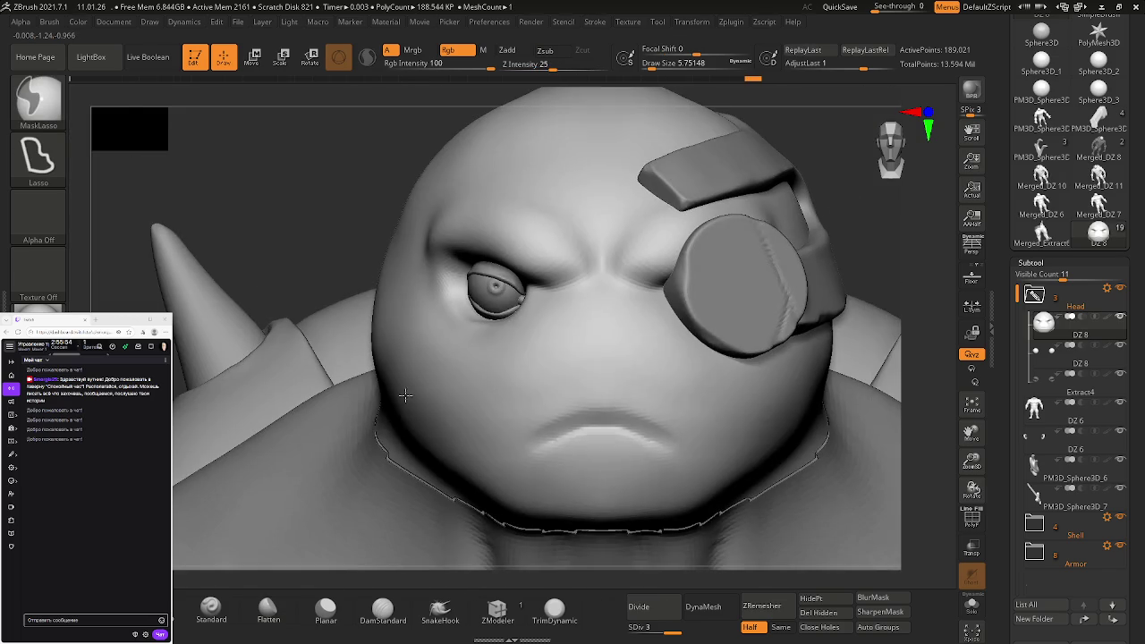
Enlarge the Flatten brush to about 23, flatten below the lip, then frame the left brow
{"action": "right_click_drag", "start_coordinate": [560, 417], "coordinate": [569, 403], "text": "ctrl"}
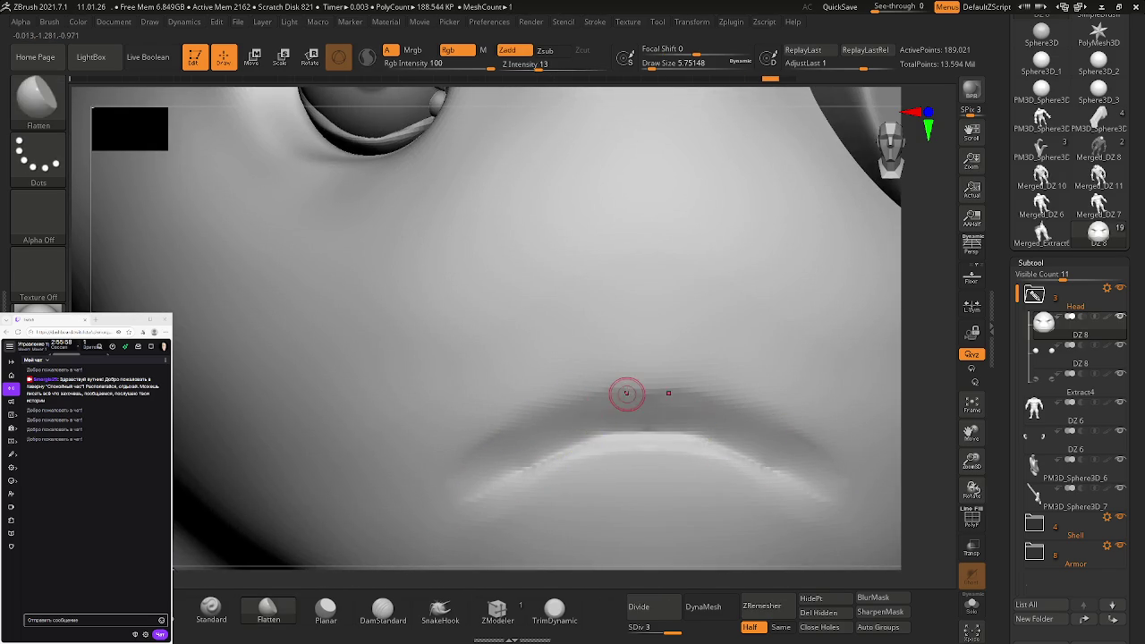
{"action": "key", "text": "s"}
{"action": "left_click_drag", "start_coordinate": [617, 388], "coordinate": [631, 393]}
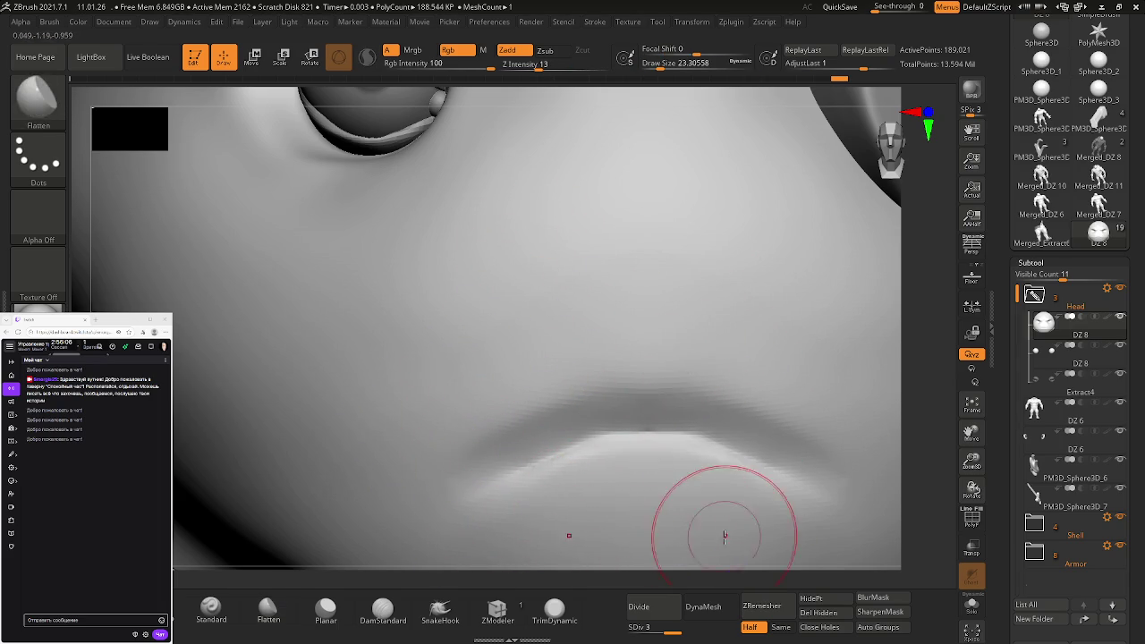
{"action": "mouse_move", "coordinate": [799, 477]}
{"action": "right_mouse_down", "text": "ctrl"}
{"action": "mouse_move", "coordinate": [684, 411]}
{"action": "mouse_move", "coordinate": [785, 448]}
{"action": "mouse_move", "coordinate": [631, 387]}
{"action": "mouse_move", "coordinate": [701, 453]}
{"action": "right_mouse_up", "text": "ctrl"}
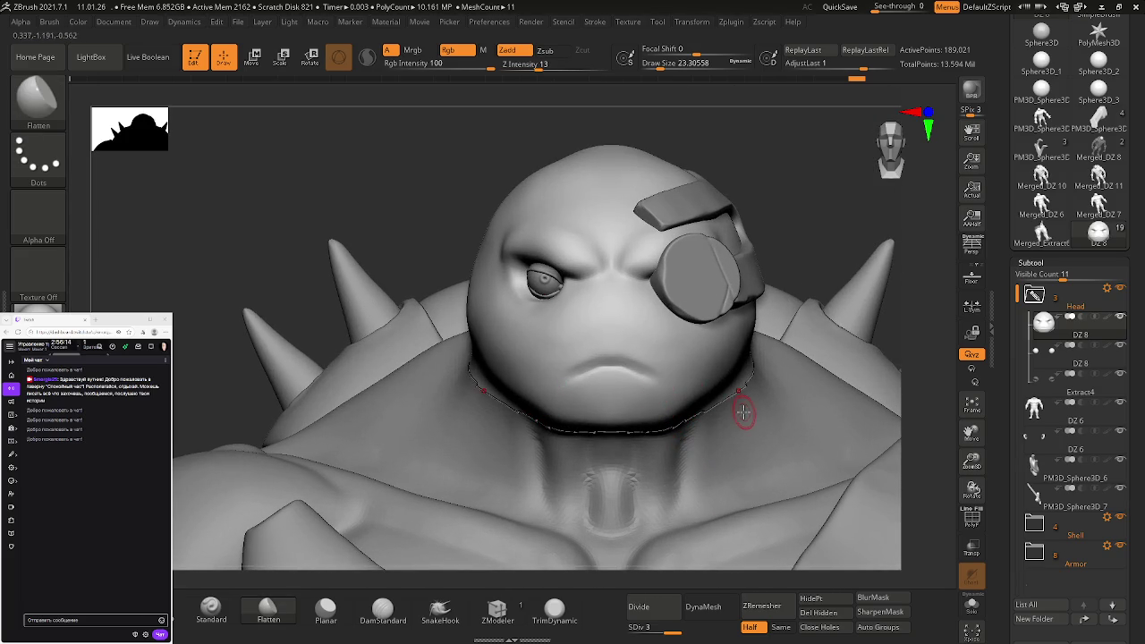
{"action": "mouse_move", "coordinate": [657, 273]}
{"action": "right_mouse_down", "text": "ctrl"}
{"action": "mouse_move", "coordinate": [650, 363]}
{"action": "mouse_move", "coordinate": [572, 310]}
{"action": "right_mouse_up", "text": "ctrl"}
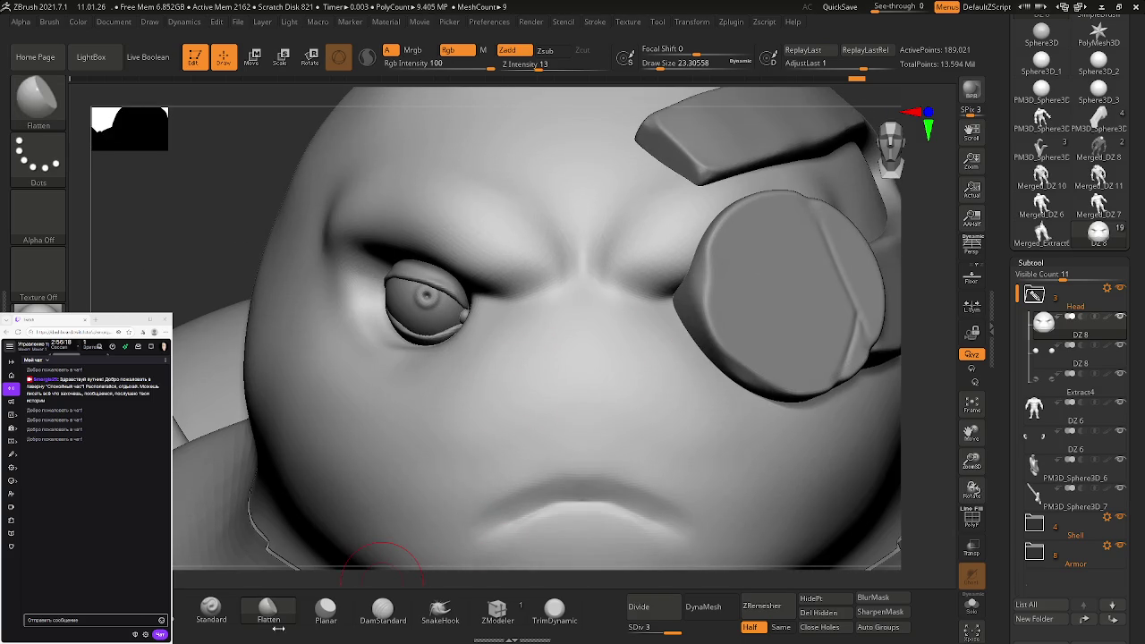
Deepen the crease between the brows with a 6.6-size DamStandard and smooth its ends
{"action": "left_click", "coordinate": [383, 608]}
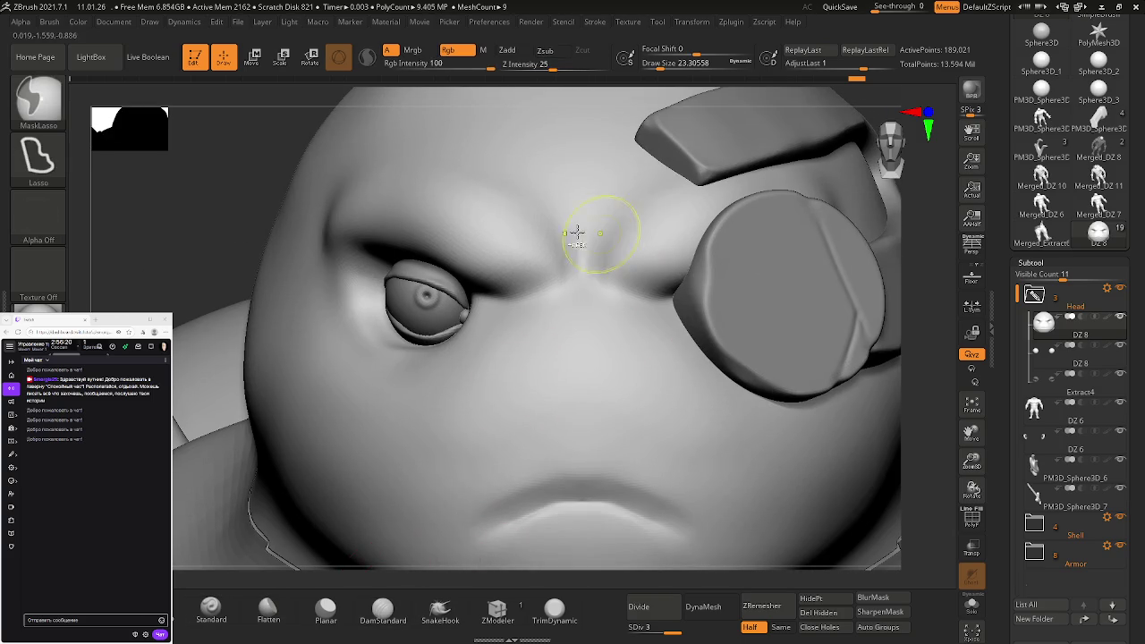
{"action": "right_click_drag", "start_coordinate": [593, 230], "coordinate": [588, 314], "text": "ctrl"}
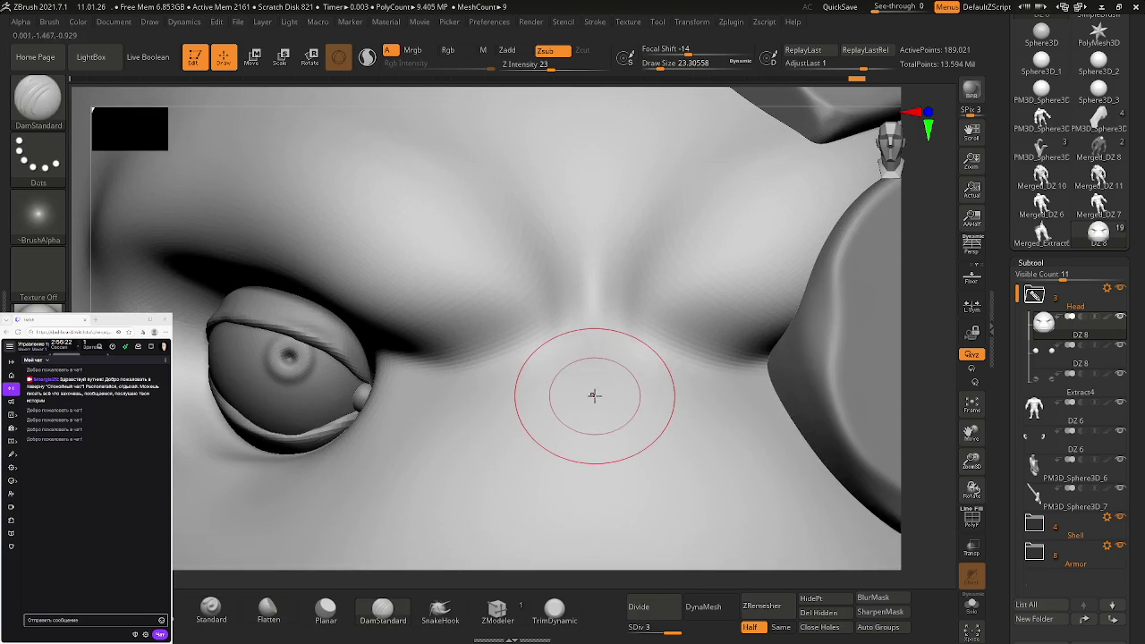
{"action": "key", "text": "s"}
{"action": "left_click_drag", "start_coordinate": [596, 405], "coordinate": [588, 404]}
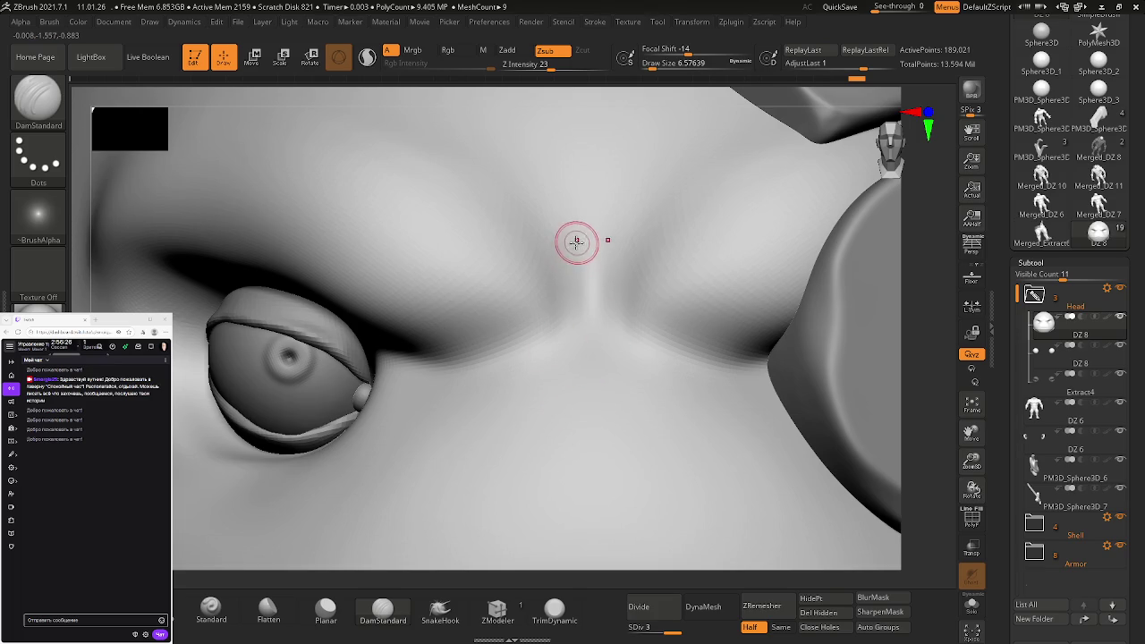
{"action": "left_click_drag", "start_coordinate": [568, 278], "coordinate": [573, 318]}
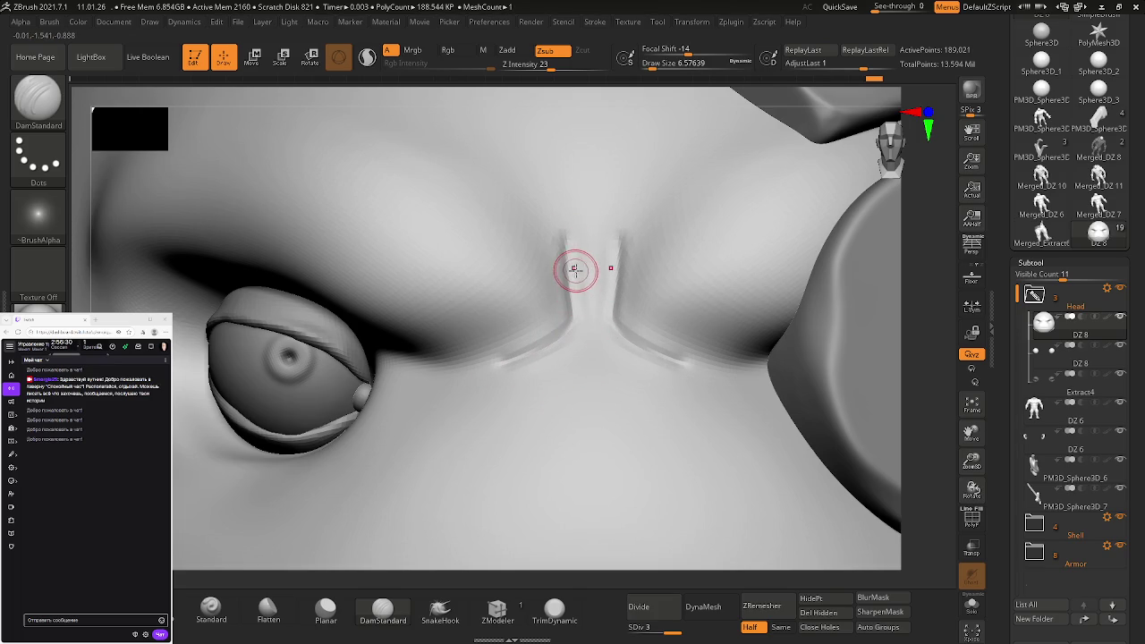
{"action": "key", "text": "shift"}
{"action": "left_click_drag", "start_coordinate": [583, 326], "coordinate": [518, 381], "text": "shift"}
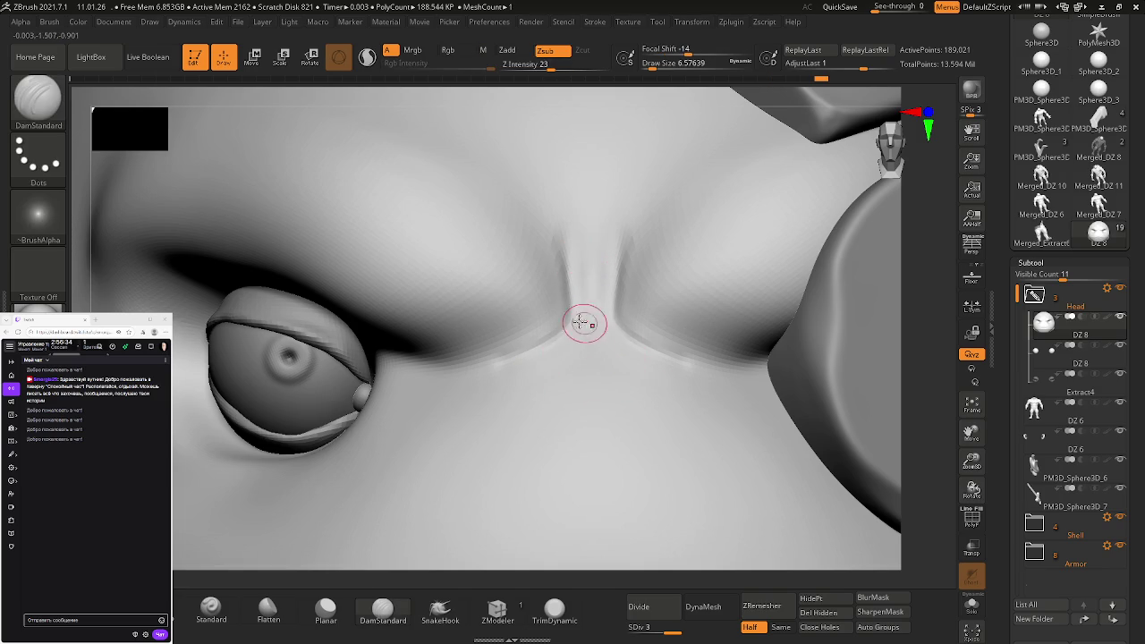
{"action": "key", "text": "ctrl+z"}
{"action": "left_click_drag", "start_coordinate": [628, 339], "coordinate": [625, 336], "text": "shift"}
Build clay inside the brow crease with ClayBuildup and recut the crease
{"action": "key", "text": "b"}
{"action": "key", "text": "c"}
{"action": "key", "text": "b"}
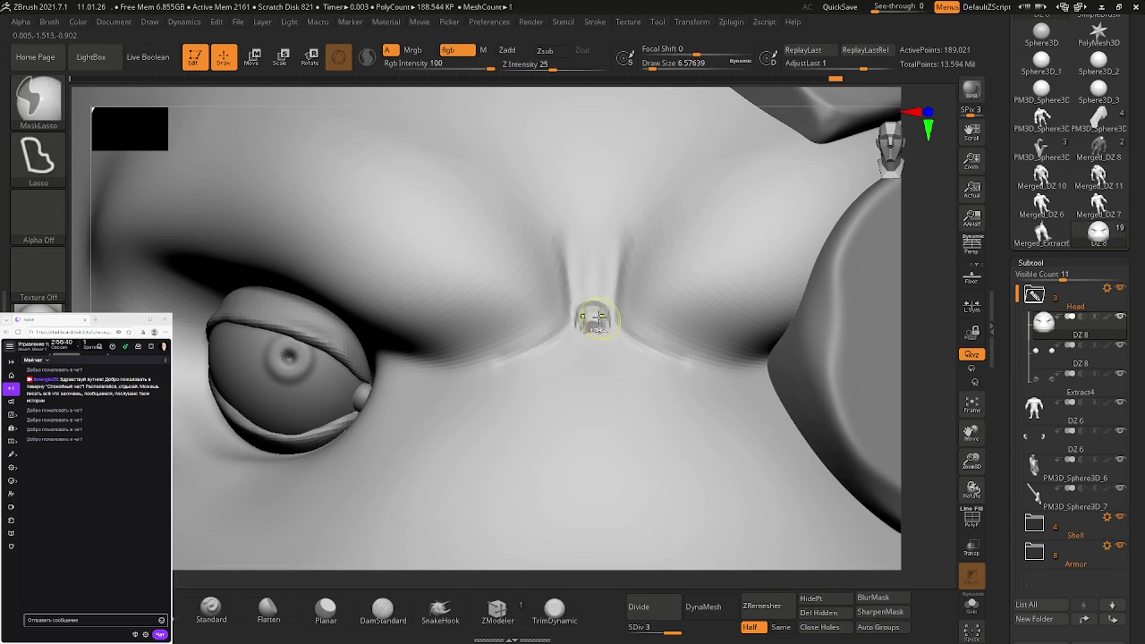
{"action": "mouse_move", "coordinate": [578, 301]}
{"action": "left_mouse_down"}
{"action": "mouse_move", "coordinate": [603, 307]}
{"action": "mouse_move", "coordinate": [583, 310]}
{"action": "left_mouse_up"}
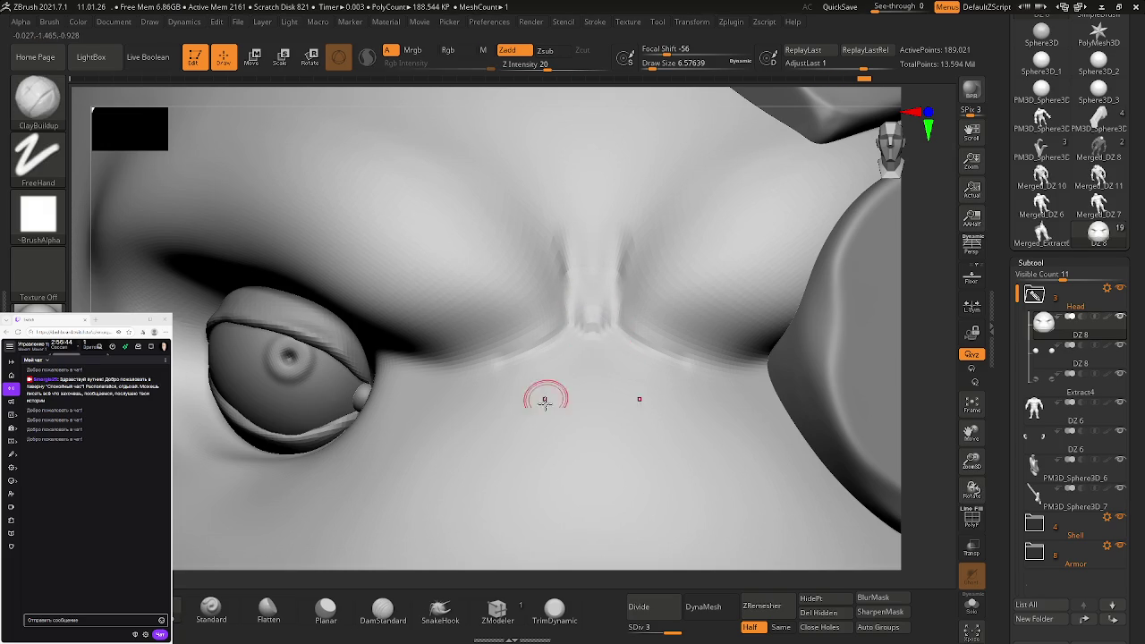
{"action": "left_click", "coordinate": [400, 610]}
{"action": "left_click_drag", "start_coordinate": [582, 332], "coordinate": [567, 325]}
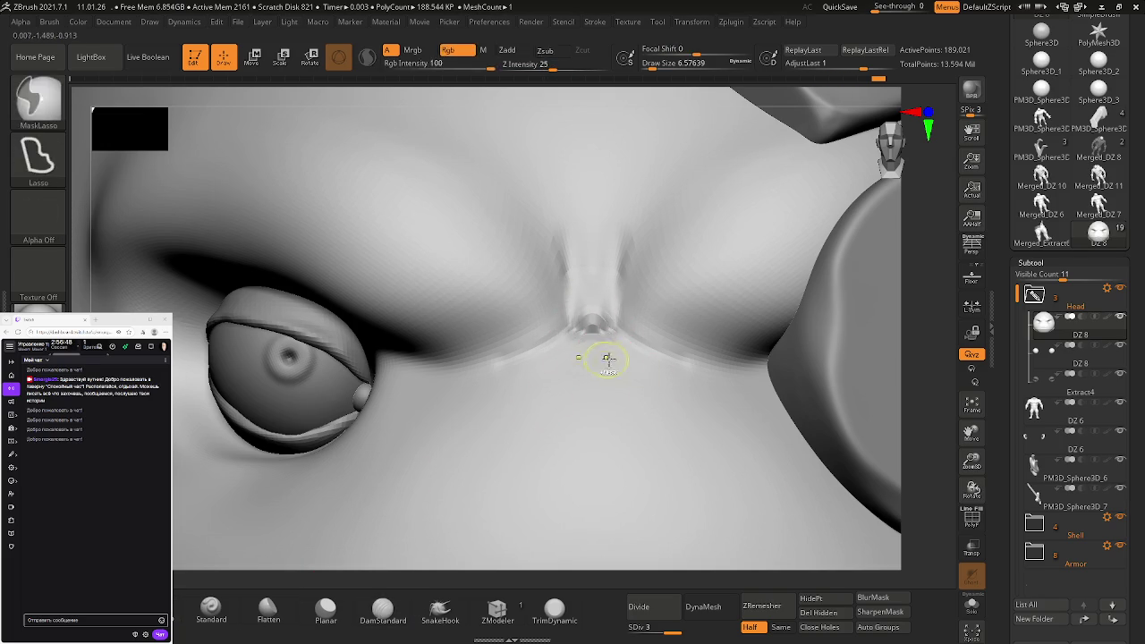
{"action": "right_click_drag", "start_coordinate": [602, 360], "coordinate": [642, 361]}
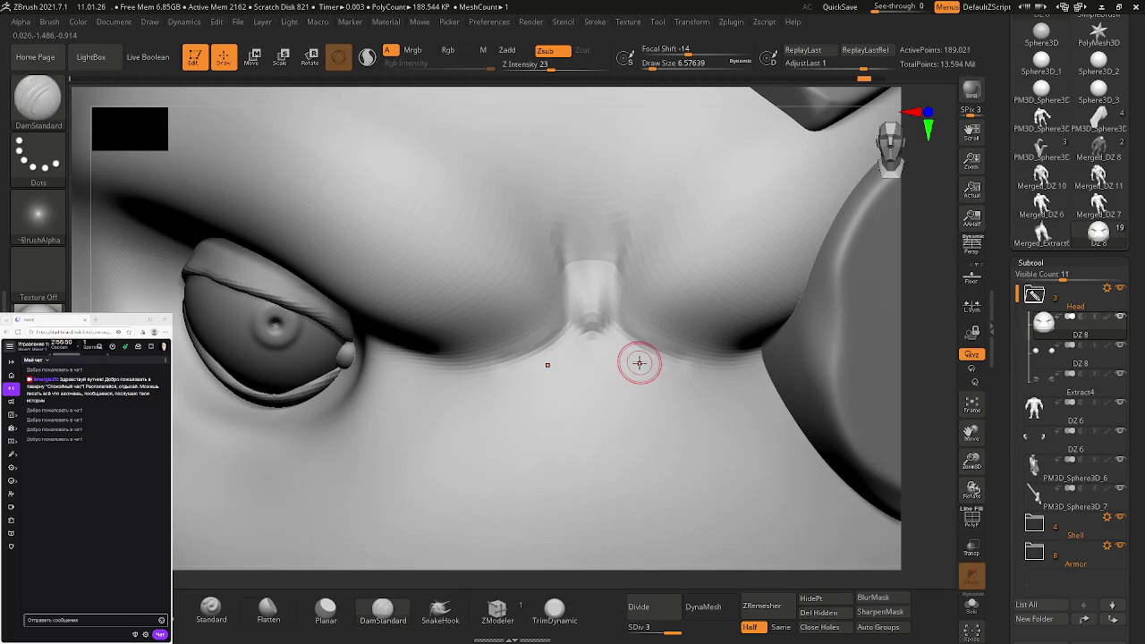
{"action": "key", "text": "shift+f"}
{"action": "right_click_drag", "start_coordinate": [636, 347], "coordinate": [626, 327]}
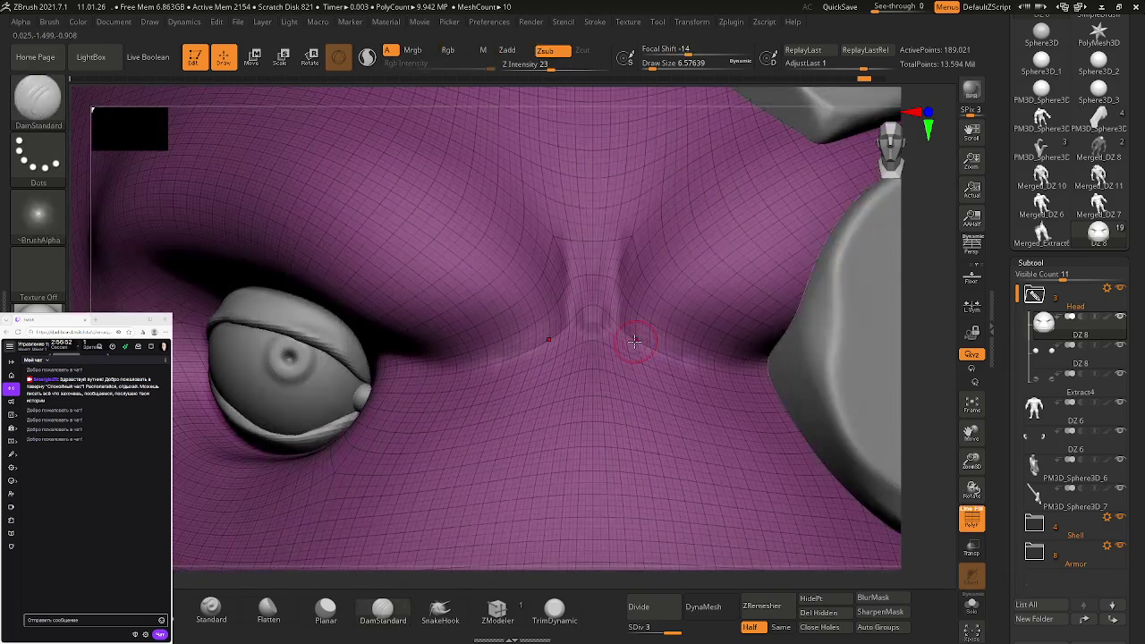
{"action": "key", "text": "shift+f"}
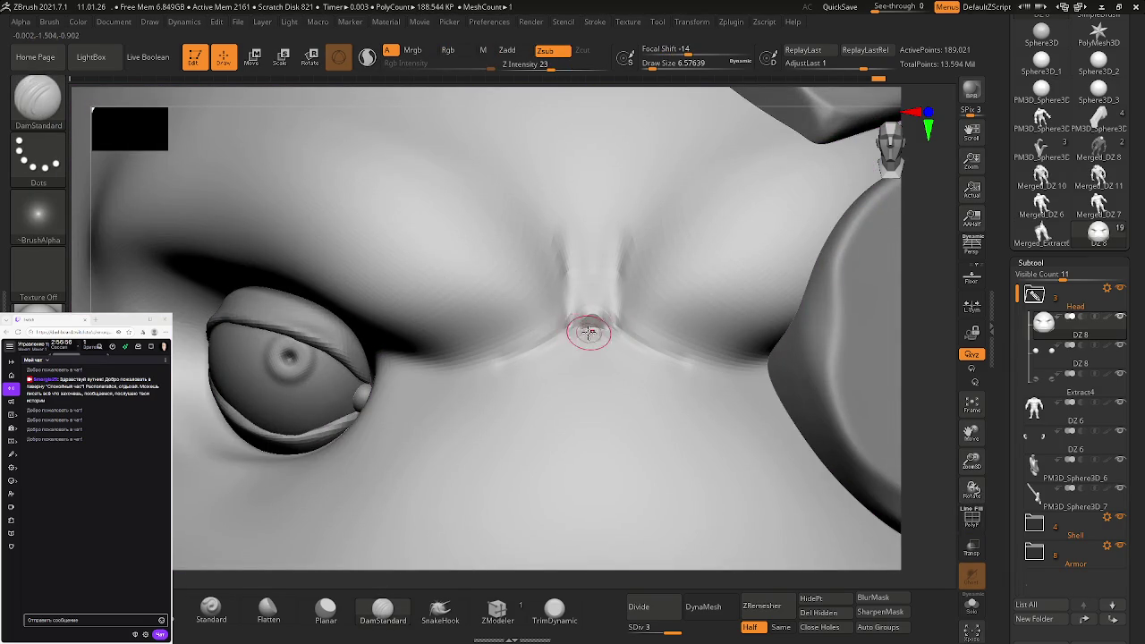
Undo the lumpy buildup, raise the head to SDiv 4, and smooth the nose-bridge crease
{"action": "mouse_move", "coordinate": [626, 355]}
{"action": "right_mouse_down"}
{"action": "mouse_move", "coordinate": [640, 373]}
{"action": "mouse_move", "coordinate": [595, 296]}
{"action": "mouse_move", "coordinate": [643, 394]}
{"action": "right_mouse_up"}
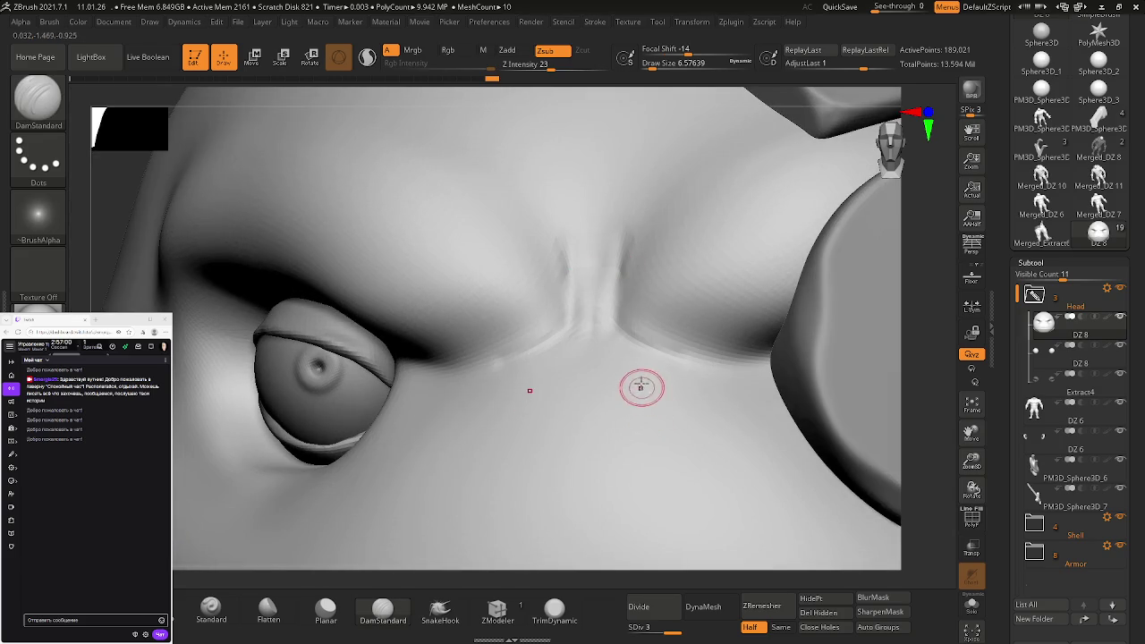
{"action": "key", "text": "ctrl"}
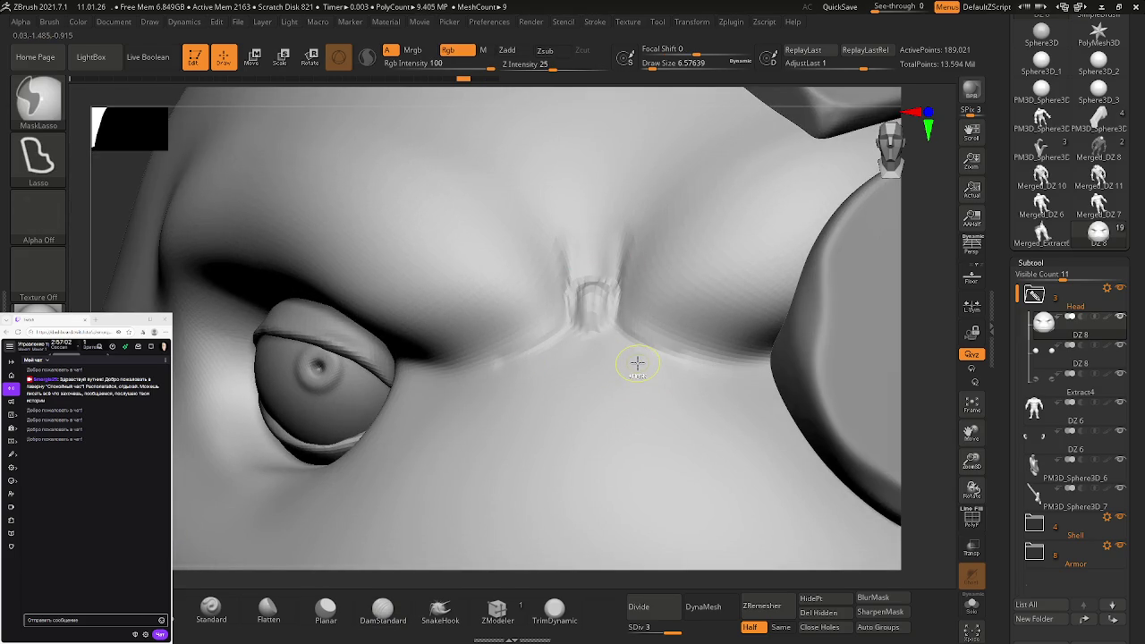
{"action": "key", "text": "ctrl+z"}
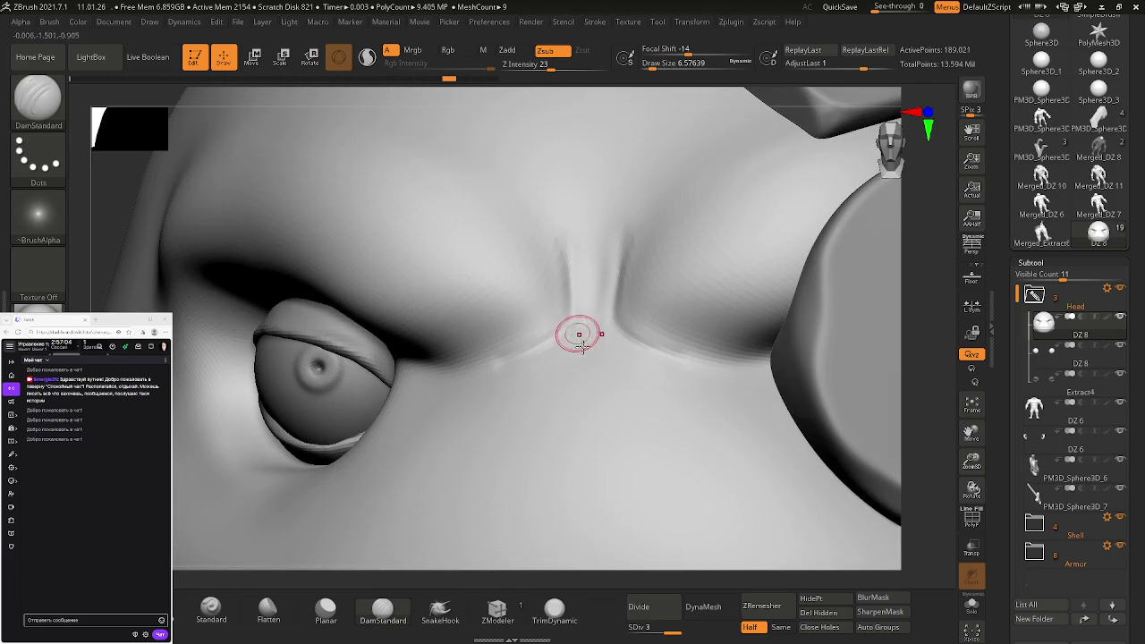
{"action": "left_click", "coordinate": [678, 632]}
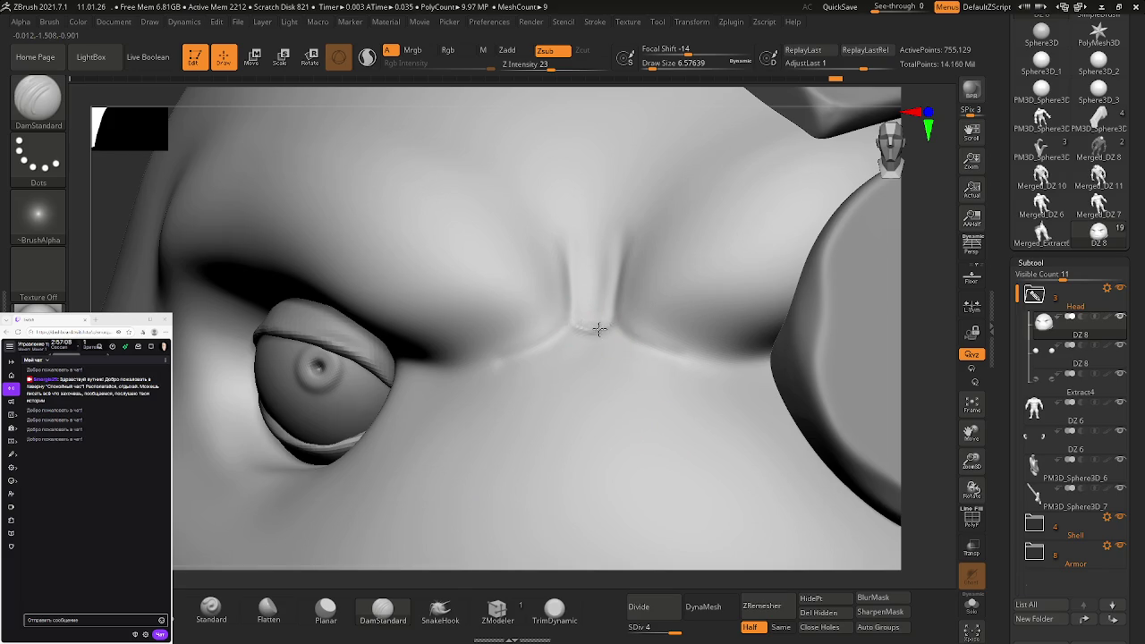
{"action": "right_click_drag", "start_coordinate": [613, 332], "coordinate": [621, 352]}
{"action": "key", "text": "ctrl"}
{"action": "key", "text": "ctrl+z"}
{"action": "key", "text": "b"}
{"action": "key", "text": "c"}
{"action": "key", "text": "b"}
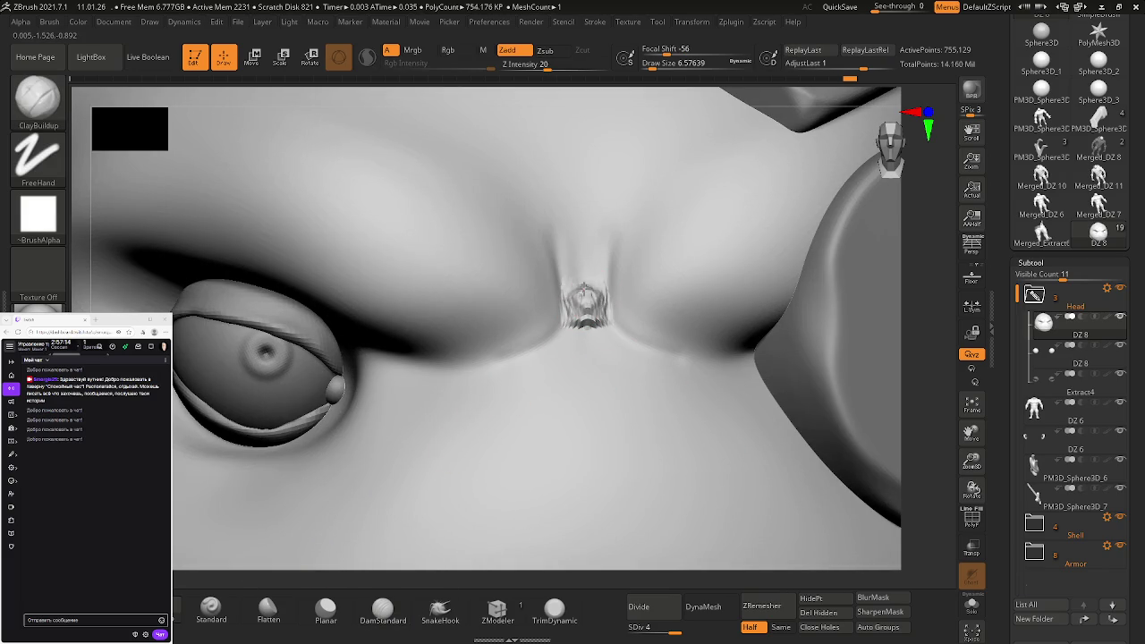
{"action": "key", "text": "shift"}
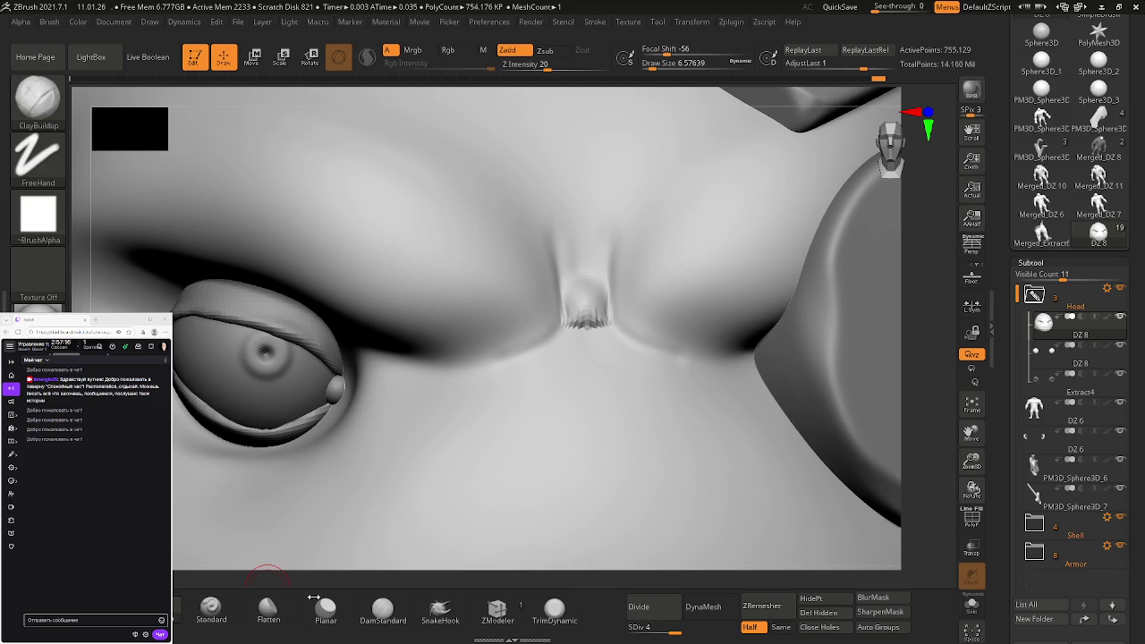
{"action": "left_click", "coordinate": [382, 608]}
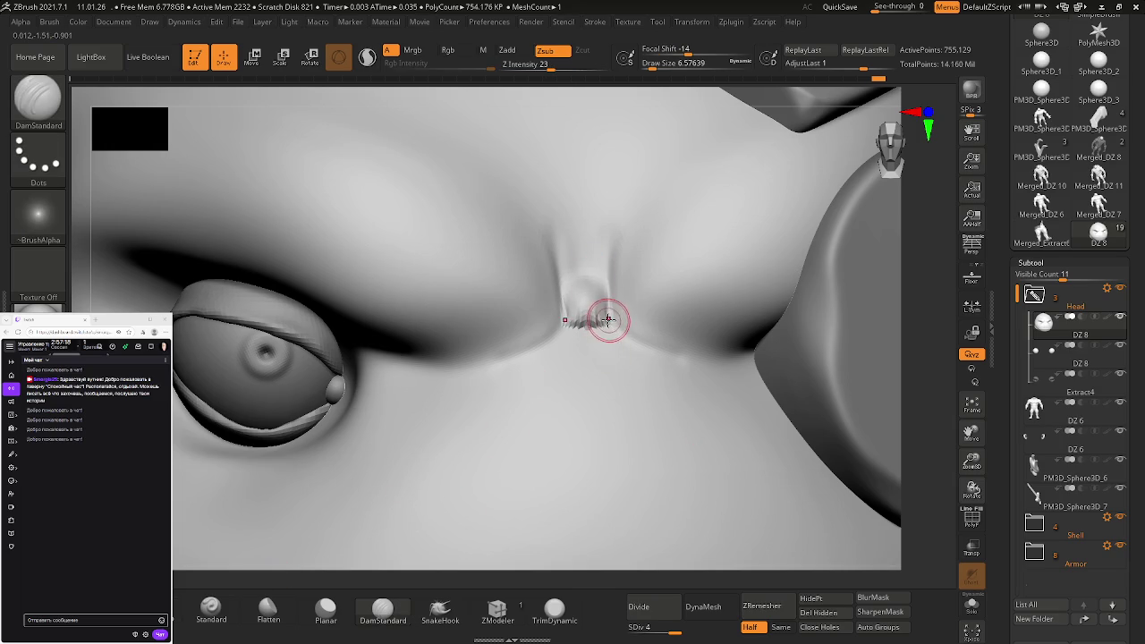
{"action": "mouse_move", "coordinate": [587, 308]}
{"action": "left_mouse_down", "text": "shift"}
{"action": "mouse_move", "coordinate": [596, 327]}
{"action": "mouse_move", "coordinate": [591, 286]}
{"action": "left_mouse_up", "text": "shift"}
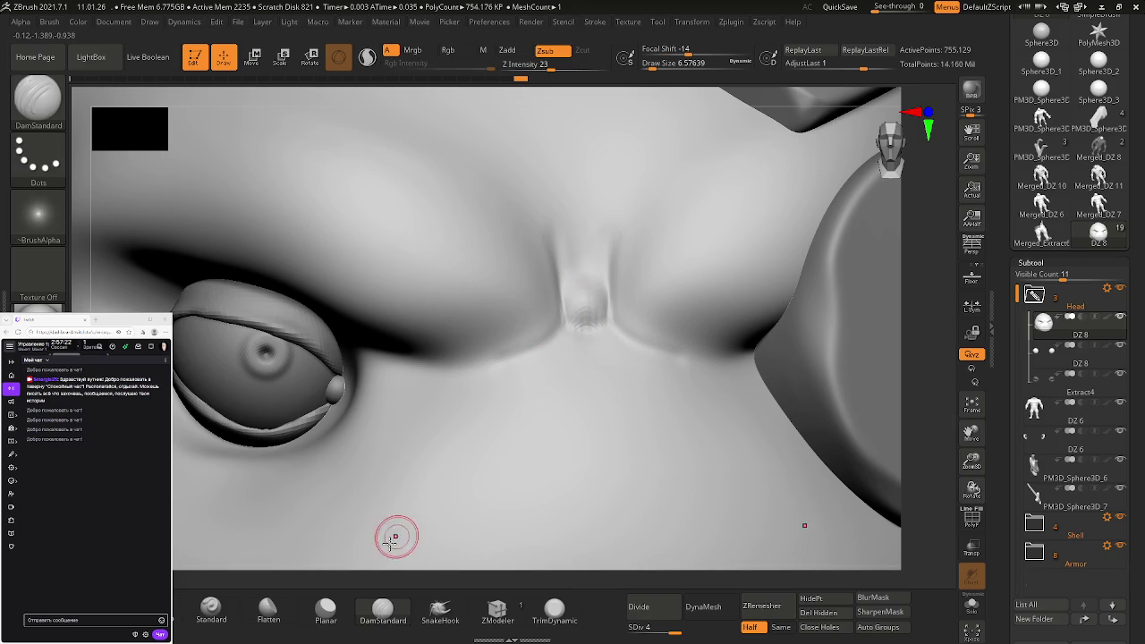
Build up and sharpen the nose ridge between the brows with ClayBuildup
{"action": "left_click", "coordinate": [208, 610]}
{"action": "mouse_move", "coordinate": [586, 278]}
{"action": "left_mouse_down"}
{"action": "mouse_move", "coordinate": [600, 288]}
{"action": "mouse_move", "coordinate": [593, 225]}
{"action": "mouse_move", "coordinate": [582, 242]}
{"action": "mouse_move", "coordinate": [578, 230]}
{"action": "mouse_move", "coordinate": [600, 248]}
{"action": "left_mouse_up"}
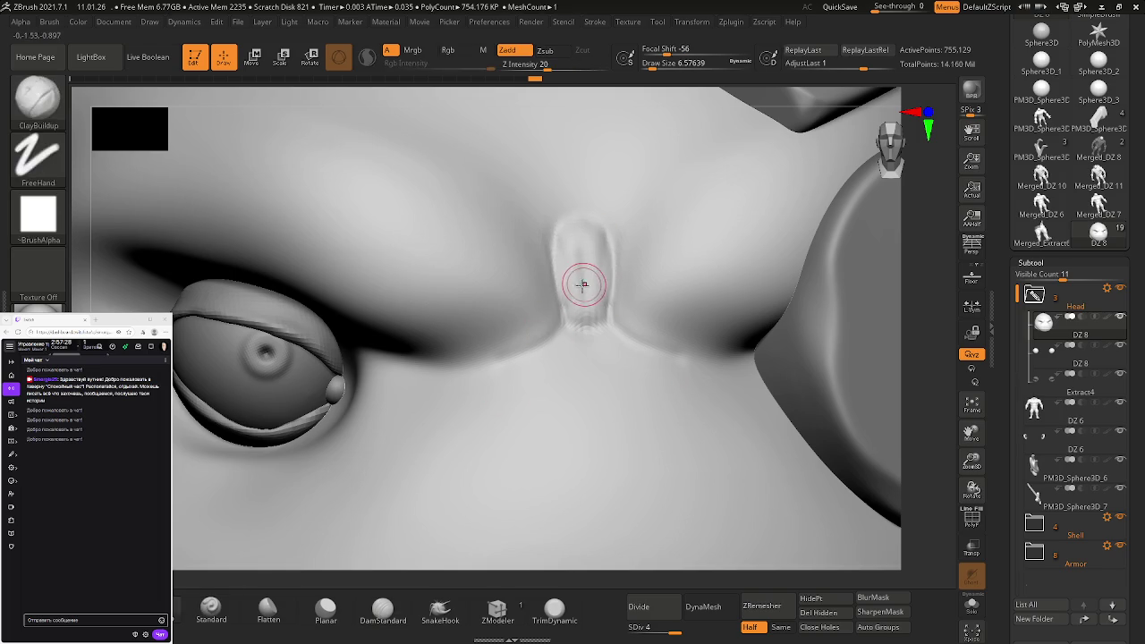
{"action": "left_click_drag", "start_coordinate": [583, 296], "coordinate": [582, 247]}
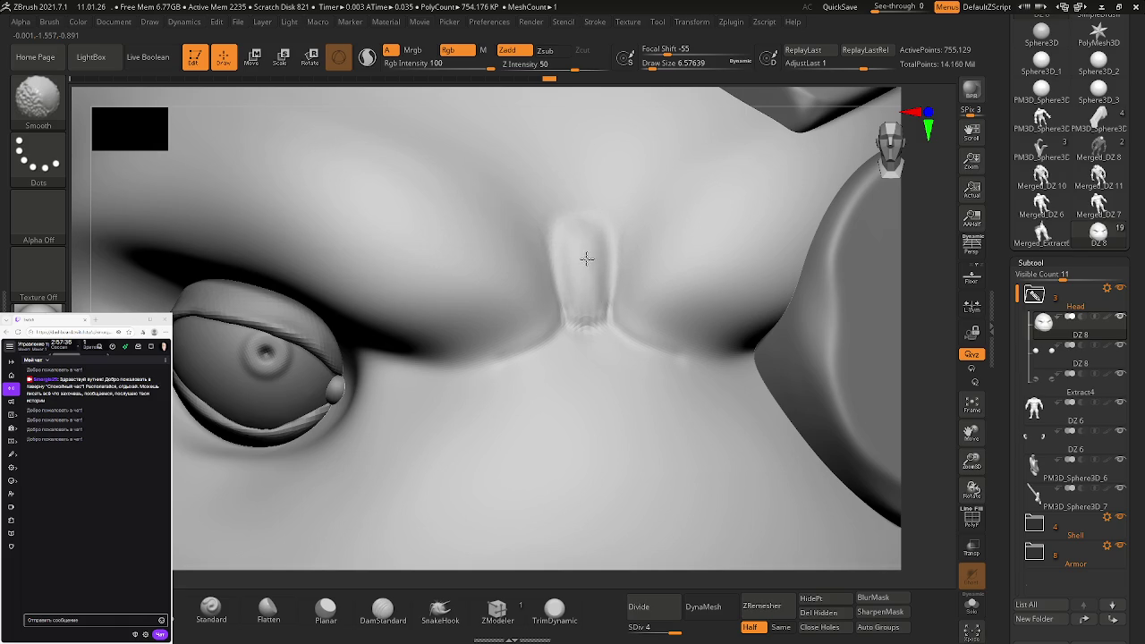
{"action": "left_click", "coordinate": [383, 610]}
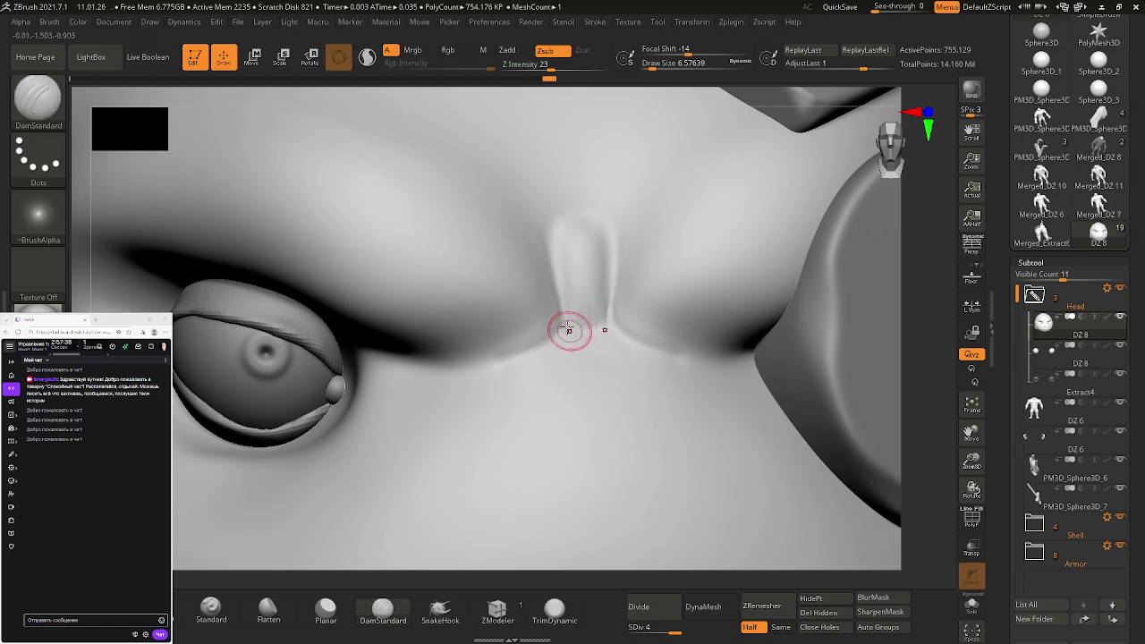
{"action": "mouse_move", "coordinate": [570, 336]}
{"action": "right_mouse_down"}
{"action": "mouse_move", "coordinate": [623, 334]}
{"action": "mouse_move", "coordinate": [588, 355]}
{"action": "right_mouse_up"}
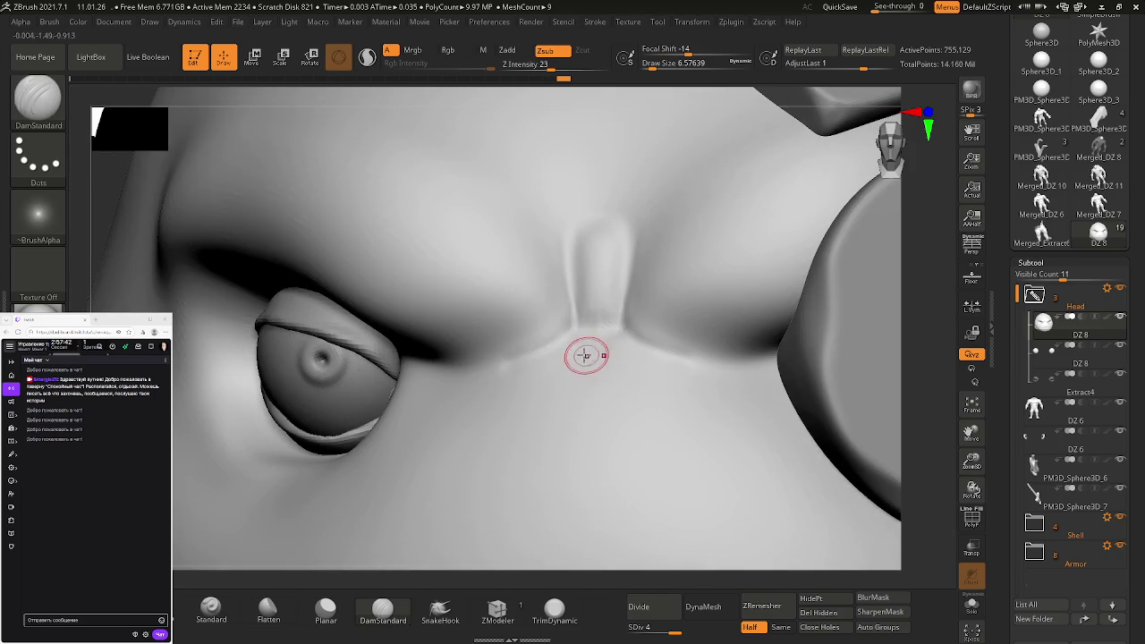
Carve a symmetric V crease under the nose ridge and grooves along its sides, then smooth them
{"action": "left_click_drag", "start_coordinate": [568, 335], "coordinate": [497, 365]}
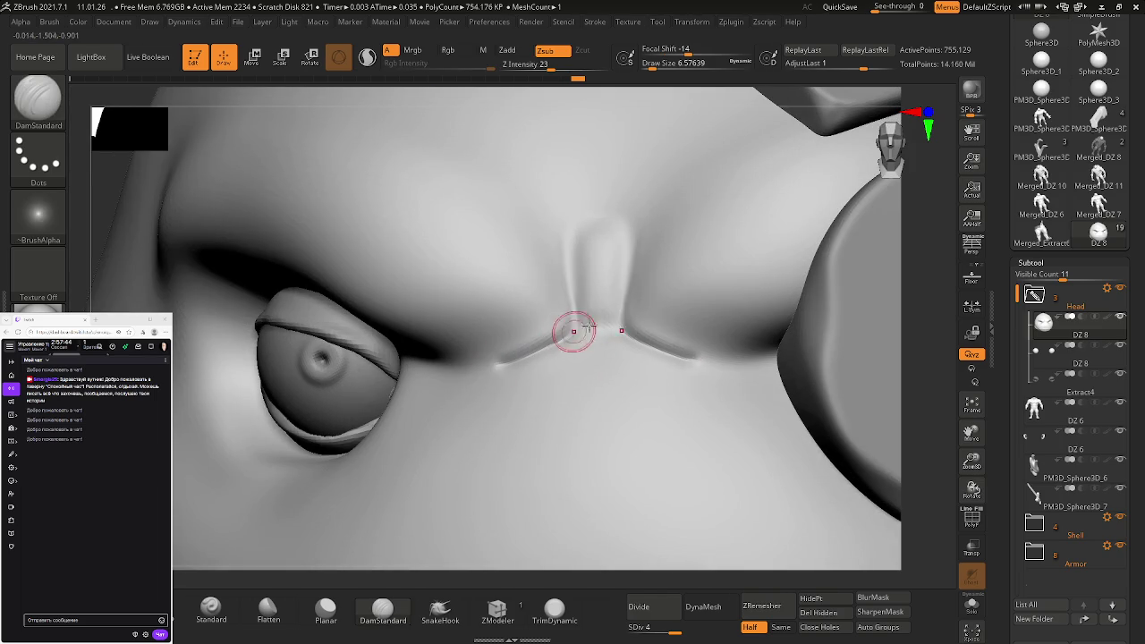
{"action": "mouse_move", "coordinate": [567, 272]}
{"action": "left_mouse_down"}
{"action": "mouse_move", "coordinate": [567, 224]}
{"action": "mouse_move", "coordinate": [578, 327]}
{"action": "left_mouse_up"}
{"action": "mouse_move", "coordinate": [578, 327]}
{"action": "right_mouse_down"}
{"action": "mouse_move", "coordinate": [608, 348]}
{"action": "mouse_move", "coordinate": [581, 295]}
{"action": "right_mouse_up"}
{"action": "mouse_move", "coordinate": [580, 296]}
{"action": "left_mouse_down", "text": "shift"}
{"action": "mouse_move", "coordinate": [567, 256]}
{"action": "mouse_move", "coordinate": [567, 312]}
{"action": "mouse_move", "coordinate": [500, 369]}
{"action": "left_mouse_up", "text": "shift"}
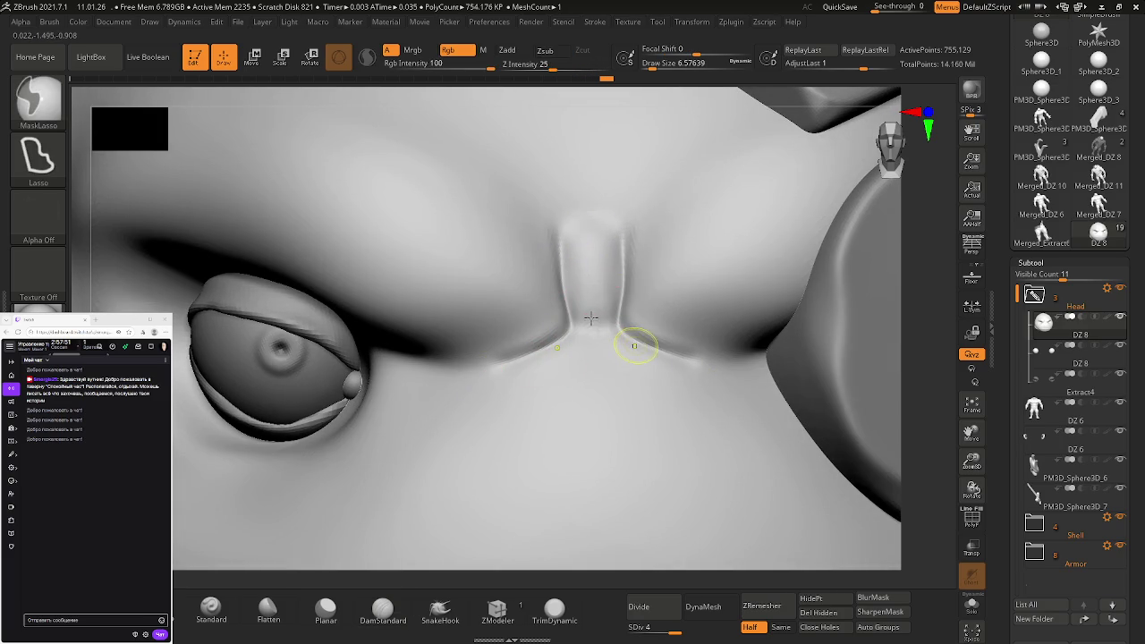
{"action": "right_click_drag", "start_coordinate": [591, 318], "coordinate": [487, 255], "text": "alt"}
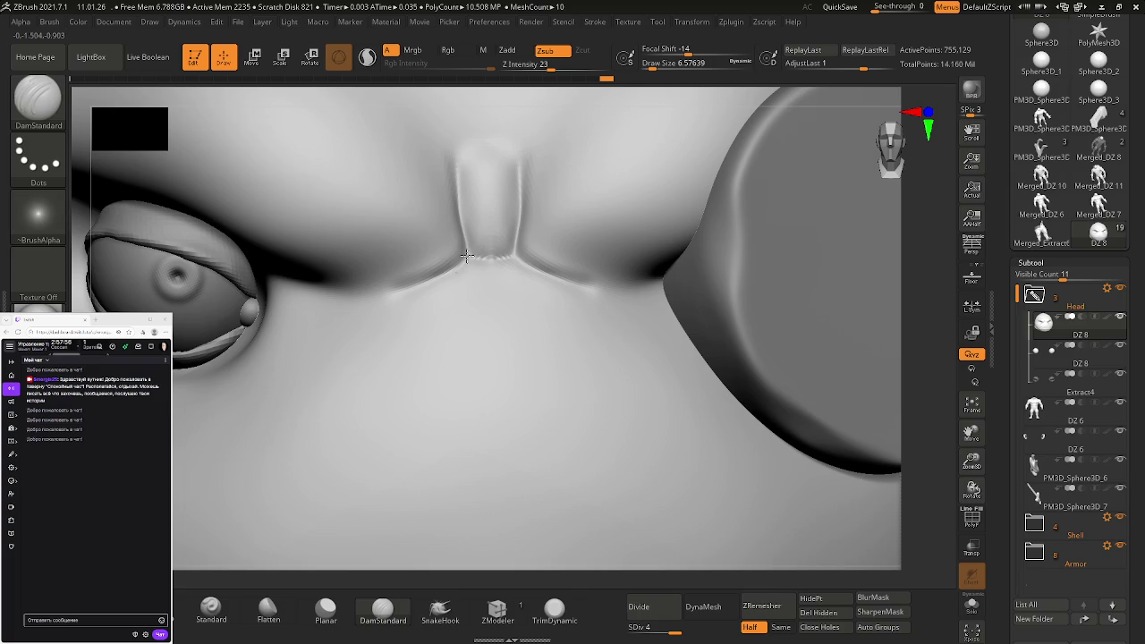
{"action": "mouse_move", "coordinate": [485, 255]}
{"action": "left_mouse_down", "text": "shift"}
{"action": "mouse_move", "coordinate": [473, 263]}
{"action": "mouse_move", "coordinate": [516, 254]}
{"action": "left_mouse_up", "text": "shift"}
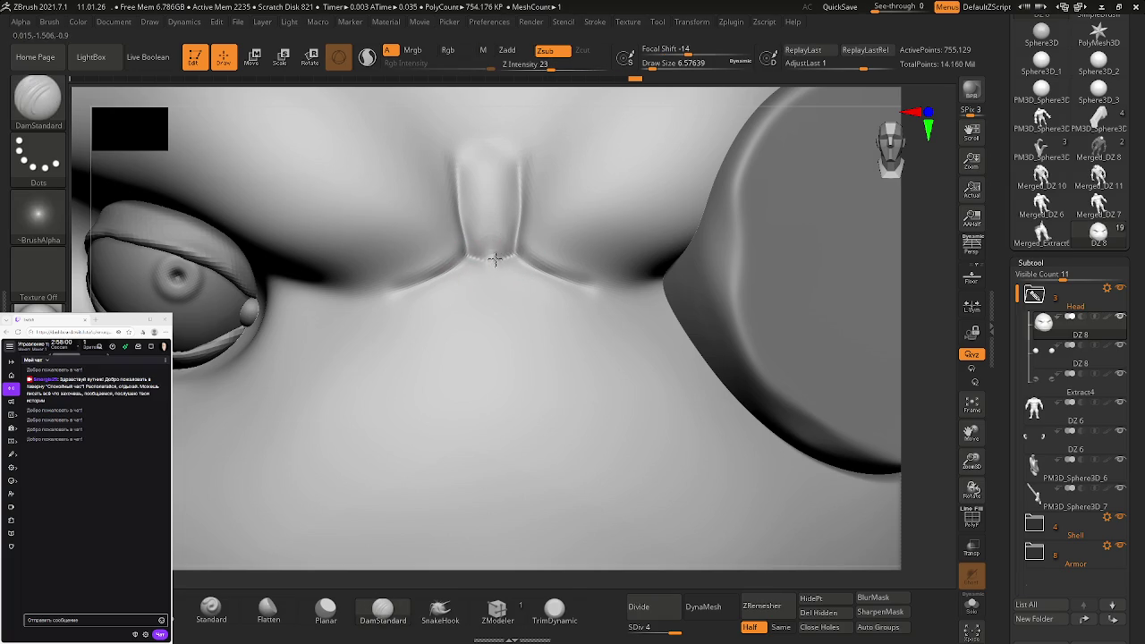
{"action": "mouse_move", "coordinate": [524, 274]}
{"action": "right_mouse_down", "text": "ctrl"}
{"action": "mouse_move", "coordinate": [619, 339]}
{"action": "mouse_move", "coordinate": [541, 255]}
{"action": "mouse_move", "coordinate": [589, 296]}
{"action": "right_mouse_up", "text": "ctrl"}
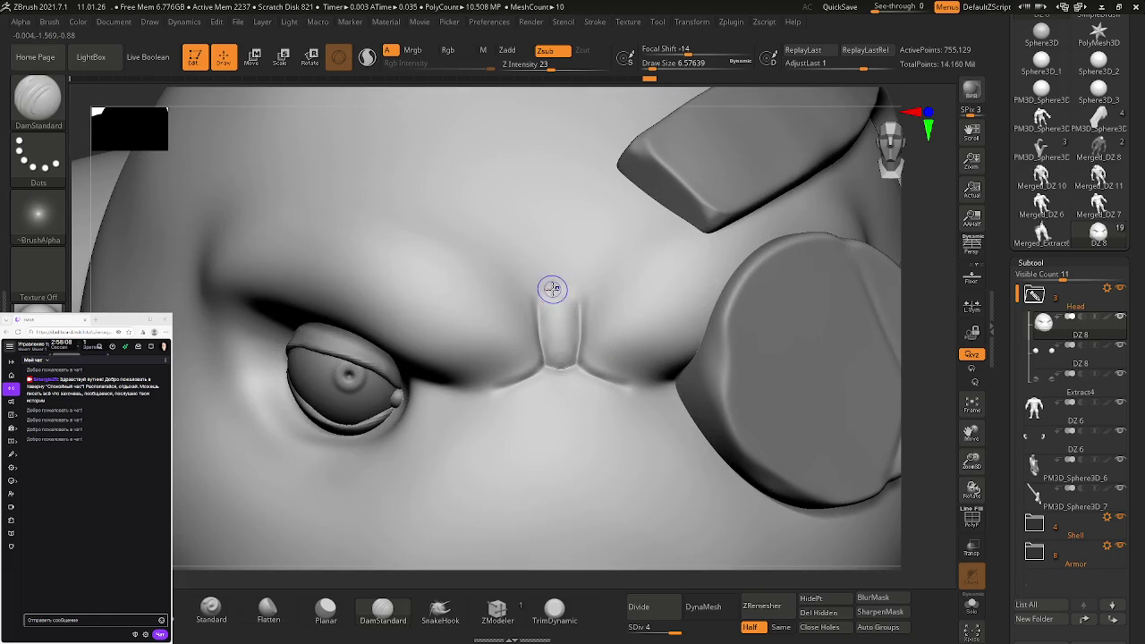
Flatten and smooth the central brow groove walls into the forehead with the Flatten brush
{"action": "left_click_drag", "start_coordinate": [549, 271], "coordinate": [539, 396], "text": "shift"}
{"action": "key", "text": "b"}
{"action": "key", "text": "f"}
{"action": "key", "text": "l"}
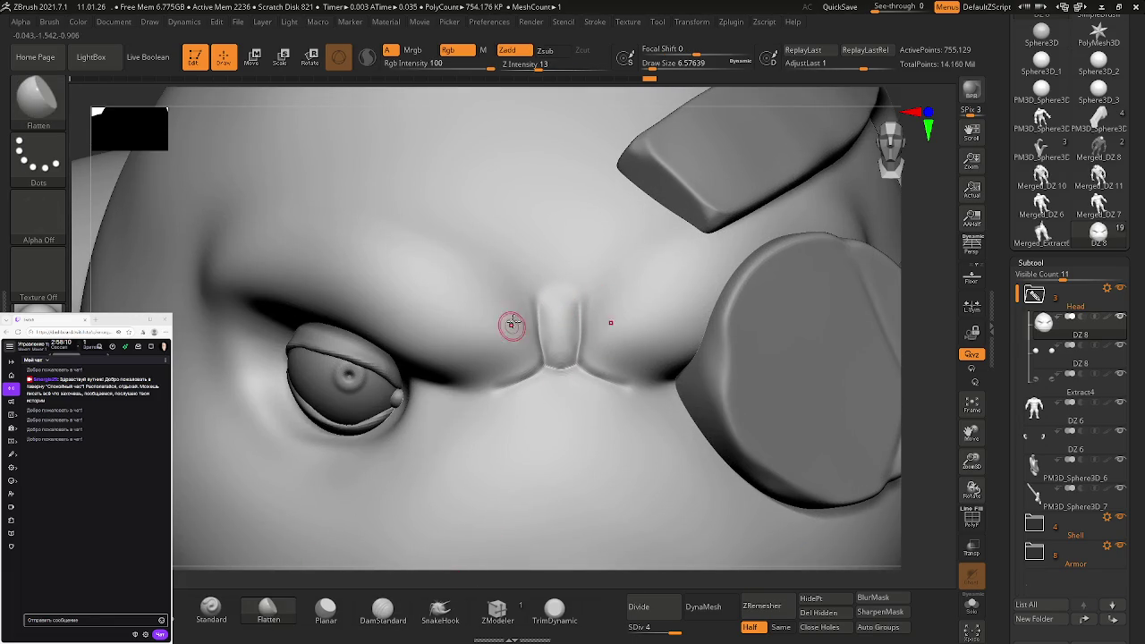
{"action": "right_click_drag", "start_coordinate": [527, 318], "coordinate": [593, 312], "text": "ctrl"}
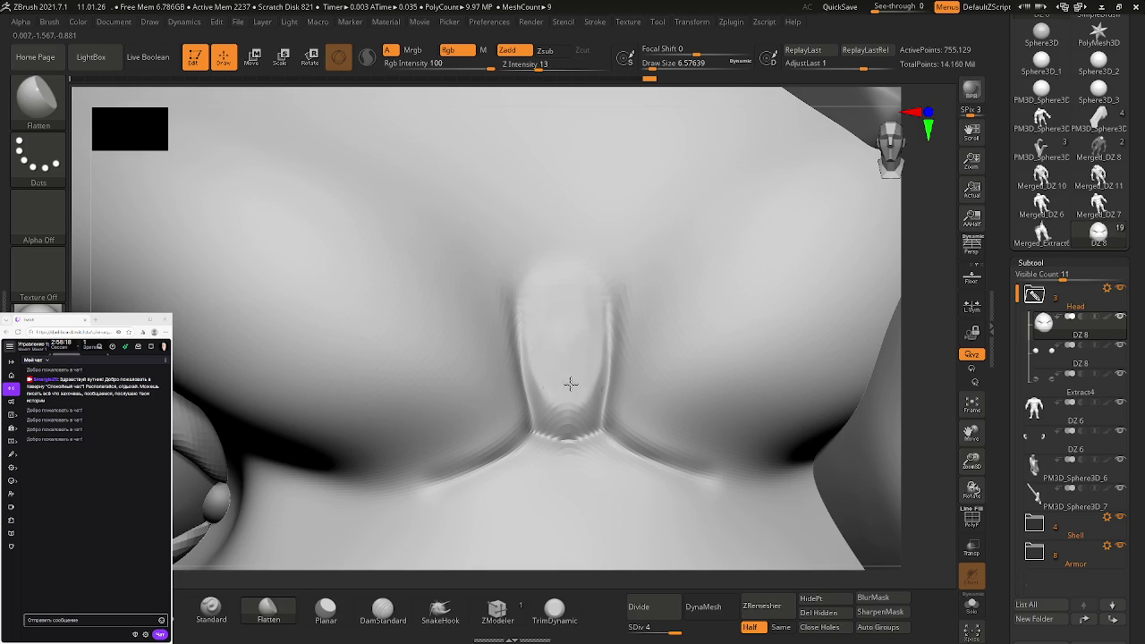
{"action": "left_click_drag", "start_coordinate": [570, 385], "coordinate": [580, 320], "text": "shift"}
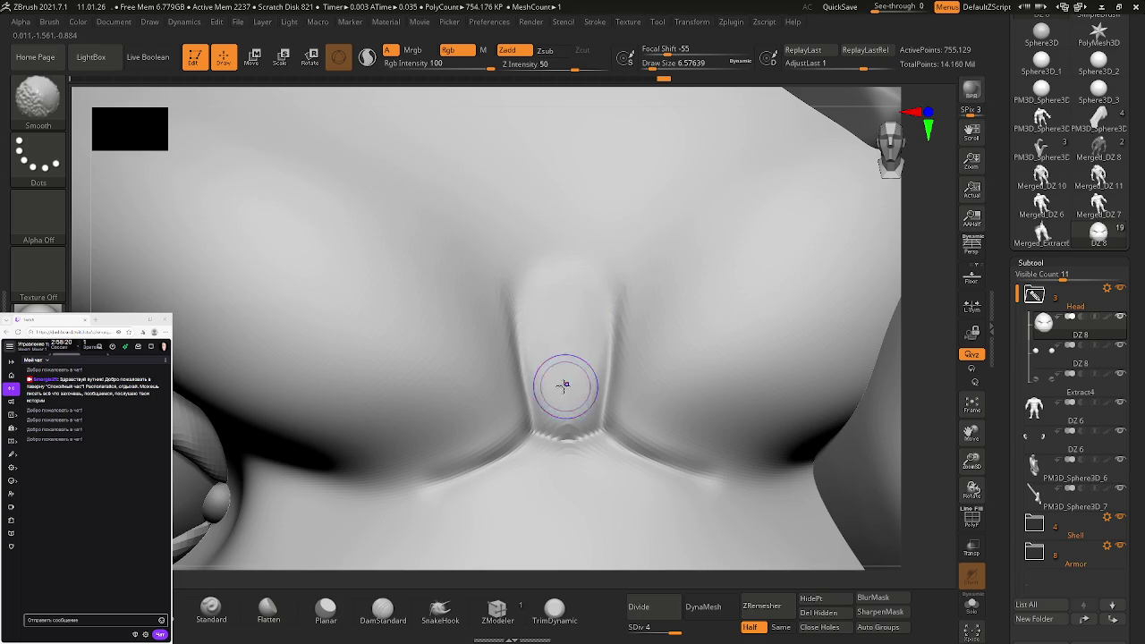
{"action": "mouse_move", "coordinate": [566, 386]}
{"action": "right_mouse_down", "text": "ctrl"}
{"action": "mouse_move", "coordinate": [618, 365]}
{"action": "mouse_move", "coordinate": [596, 372]}
{"action": "right_mouse_up", "text": "ctrl"}
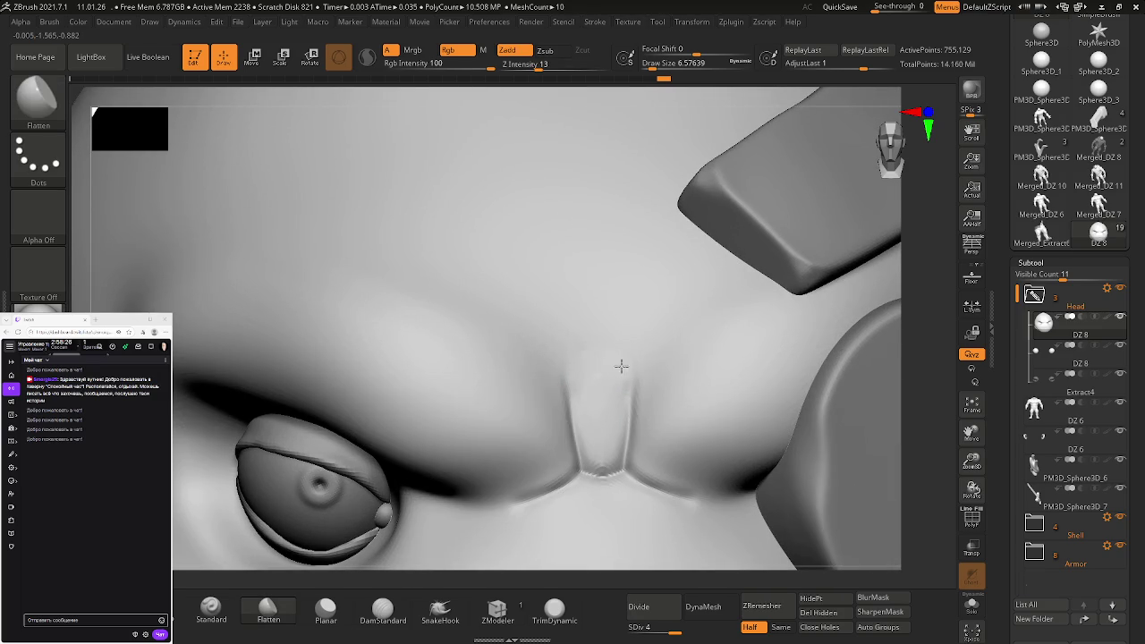
{"action": "key", "text": "shift"}
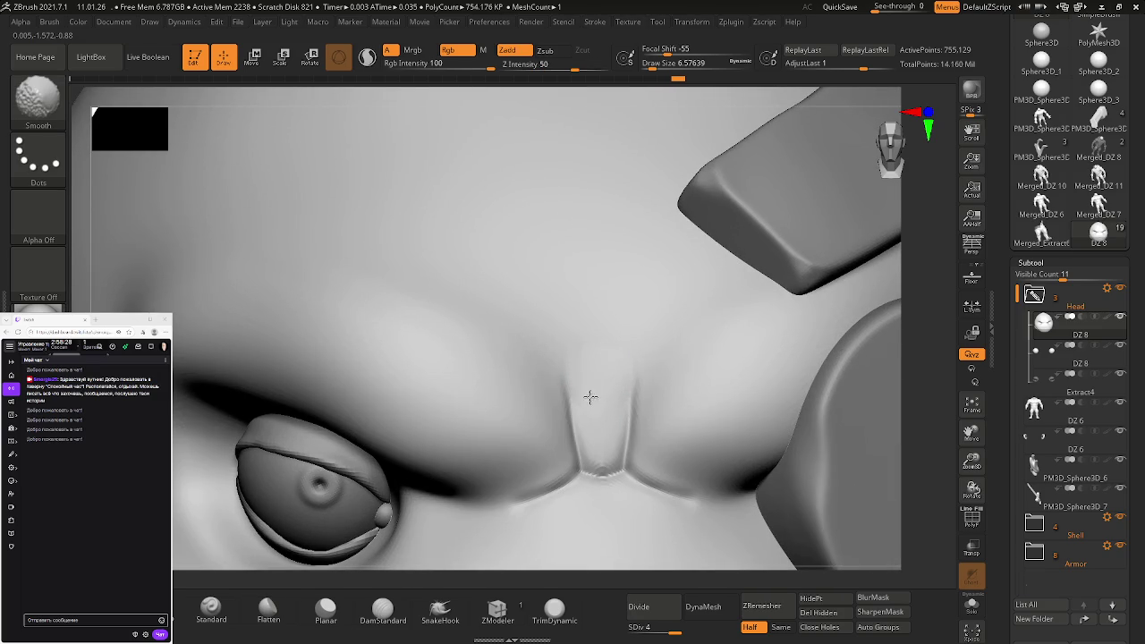
{"action": "mouse_move", "coordinate": [599, 373]}
{"action": "right_mouse_down", "text": "ctrl"}
{"action": "mouse_move", "coordinate": [544, 340]}
{"action": "mouse_move", "coordinate": [626, 373]}
{"action": "mouse_move", "coordinate": [483, 279]}
{"action": "mouse_move", "coordinate": [572, 376]}
{"action": "mouse_move", "coordinate": [758, 483]}
{"action": "mouse_move", "coordinate": [649, 397]}
{"action": "mouse_move", "coordinate": [837, 542]}
{"action": "right_mouse_up", "text": "ctrl"}
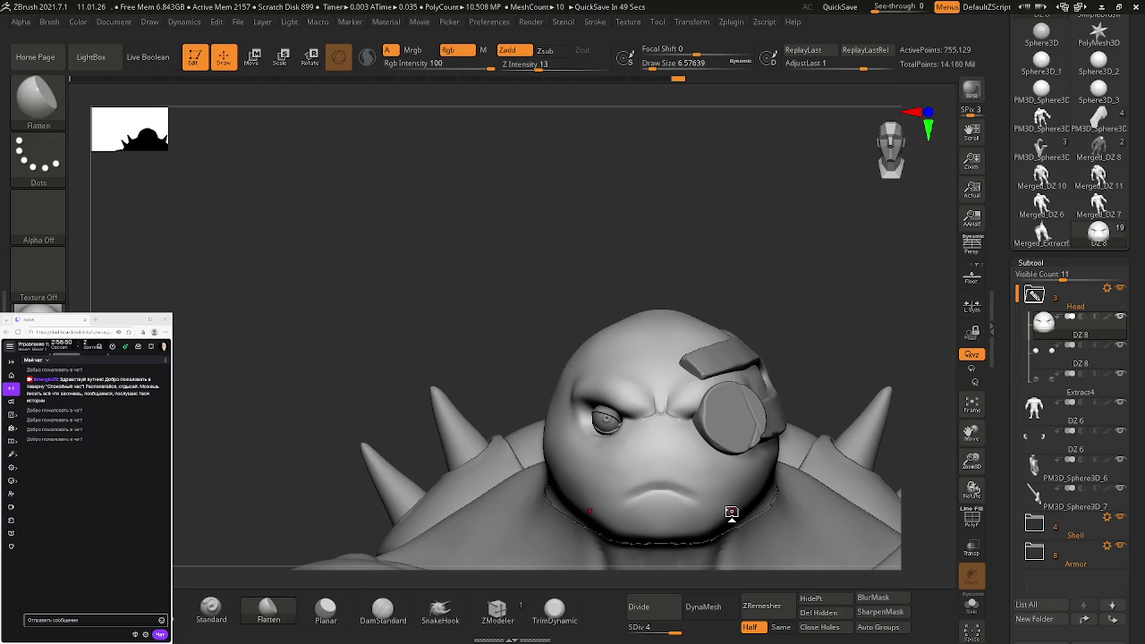
Carve the brow crease with DamStandard and soften it along the left brow
{"action": "right_click_drag", "start_coordinate": [614, 429], "coordinate": [677, 468], "text": "ctrl"}
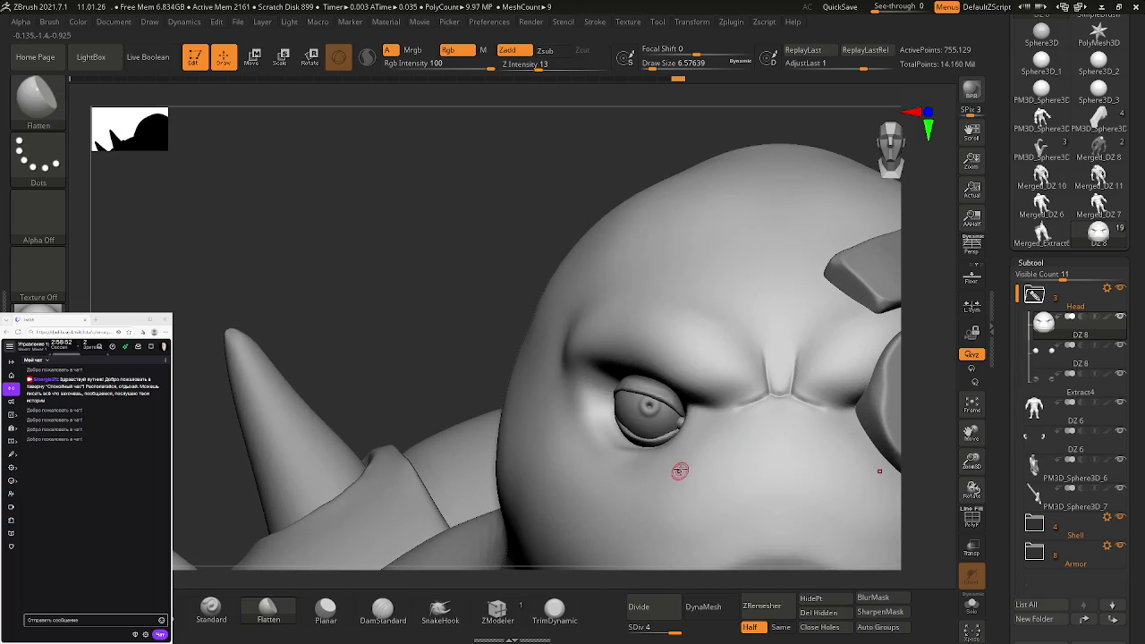
{"action": "mouse_move", "coordinate": [680, 413]}
{"action": "right_mouse_down", "text": "ctrl"}
{"action": "mouse_move", "coordinate": [400, 338]}
{"action": "mouse_move", "coordinate": [469, 401]}
{"action": "right_mouse_up", "text": "ctrl"}
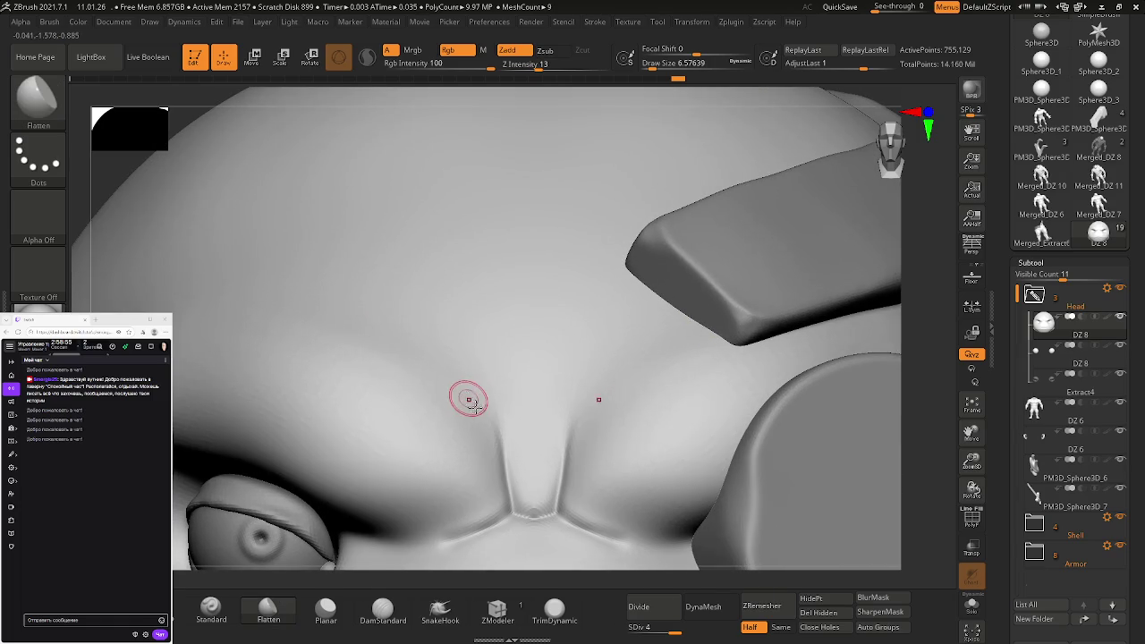
{"action": "left_click", "coordinate": [375, 612]}
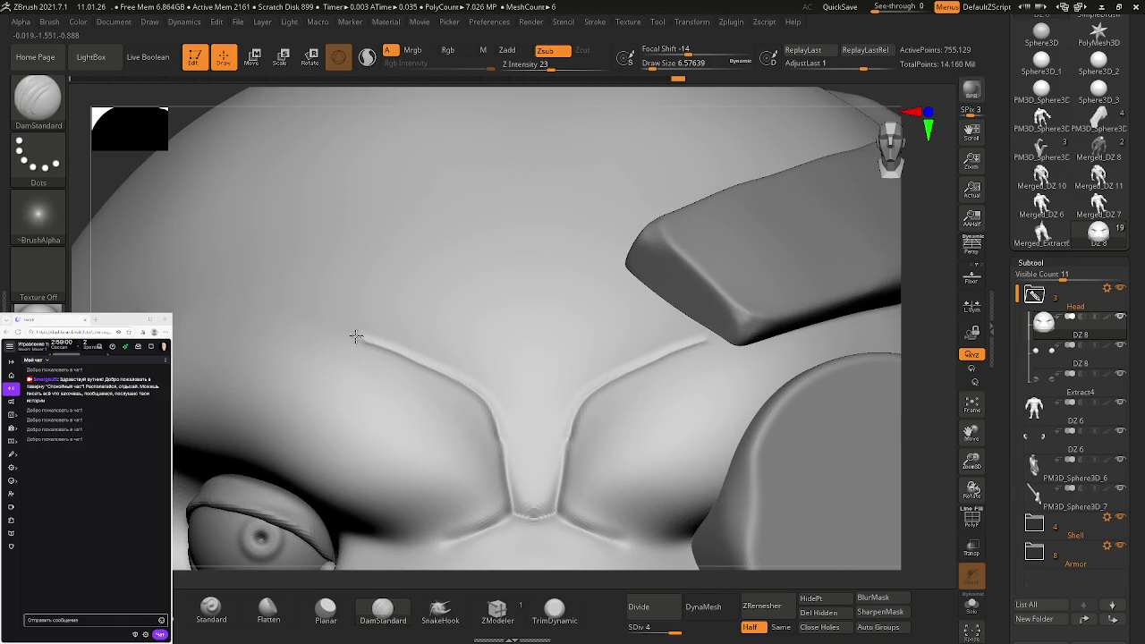
{"action": "key", "text": "shift"}
{"action": "key", "text": "shift"}
{"action": "left_click_drag", "start_coordinate": [431, 377], "coordinate": [363, 327], "text": "shift"}
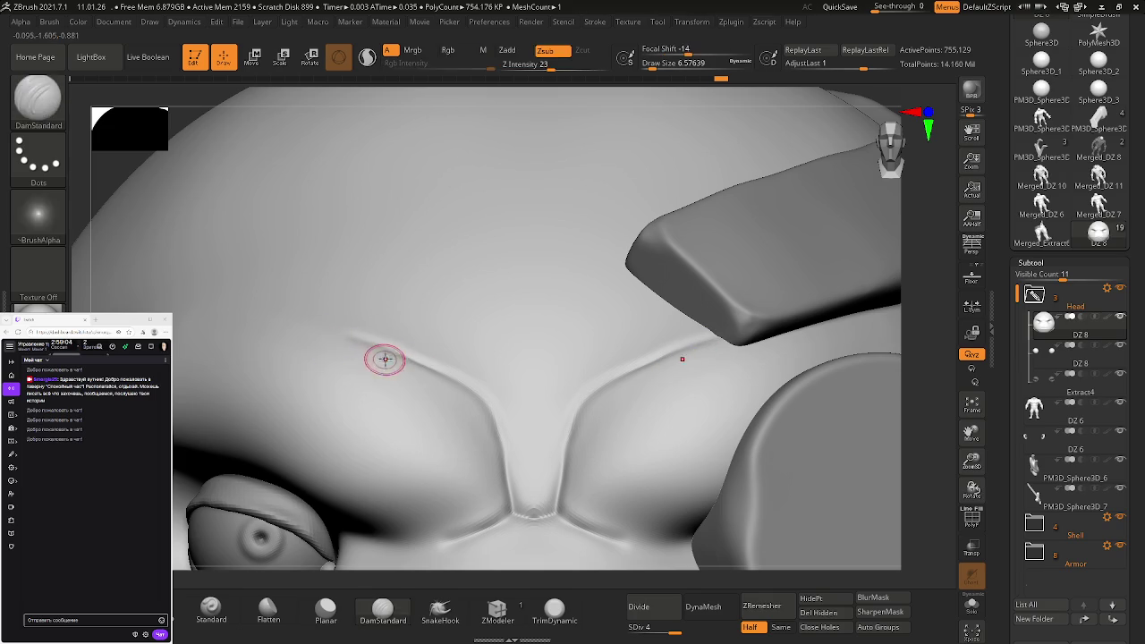
{"action": "right_click_drag", "start_coordinate": [531, 412], "coordinate": [409, 301], "text": "ctrl"}
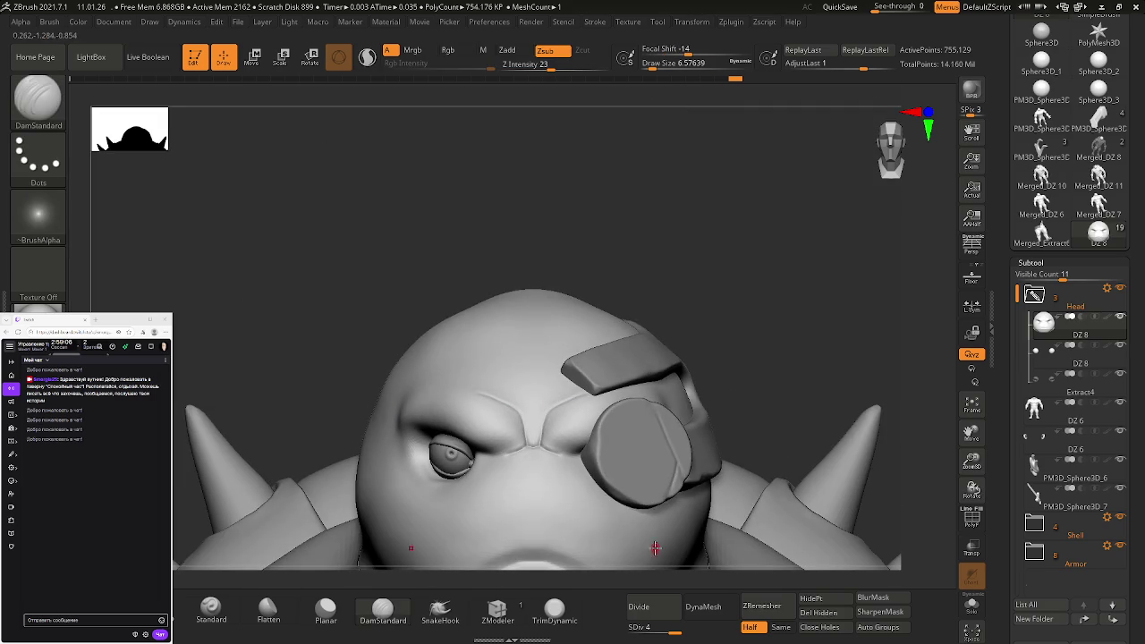
{"action": "mouse_move", "coordinate": [655, 547]}
{"action": "right_mouse_down", "text": "alt"}
{"action": "mouse_move", "coordinate": [479, 346]}
{"action": "mouse_move", "coordinate": [613, 473]}
{"action": "right_mouse_up", "text": "alt"}
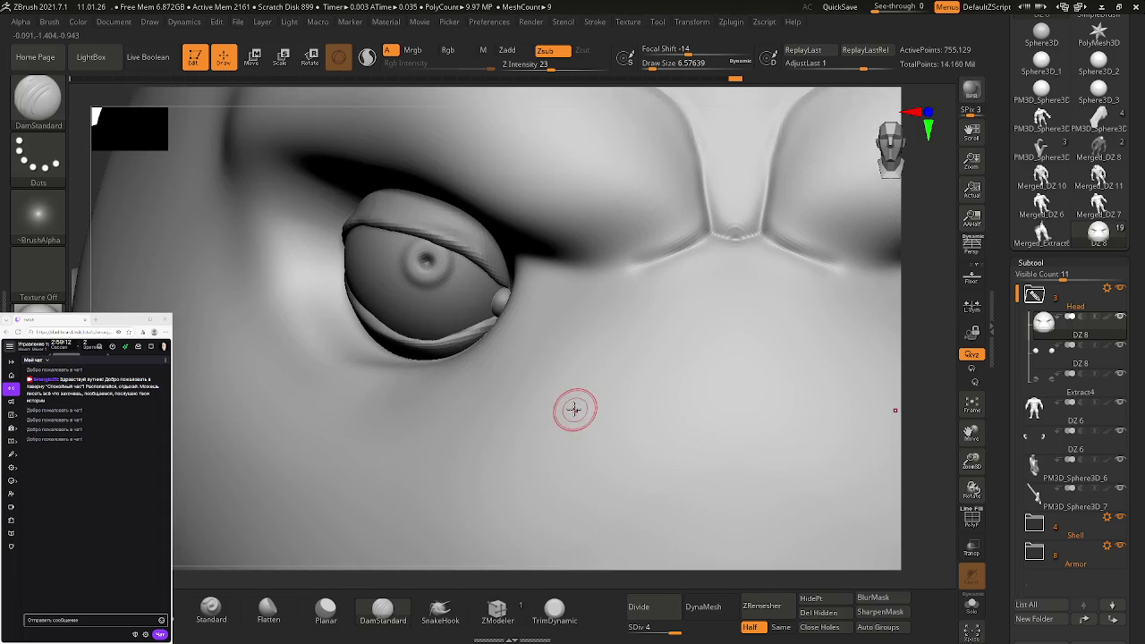
{"action": "mouse_move", "coordinate": [676, 408]}
{"action": "right_mouse_down", "text": "ctrl"}
{"action": "mouse_move", "coordinate": [541, 343]}
{"action": "mouse_move", "coordinate": [565, 360]}
{"action": "right_mouse_up", "text": "ctrl"}
{"action": "mouse_move", "coordinate": [671, 402]}
{"action": "right_mouse_down", "text": "ctrl"}
{"action": "mouse_move", "coordinate": [769, 486]}
{"action": "mouse_move", "coordinate": [765, 462]}
{"action": "mouse_move", "coordinate": [679, 385]}
{"action": "mouse_move", "coordinate": [737, 411]}
{"action": "mouse_move", "coordinate": [802, 418]}
{"action": "right_mouse_up", "text": "ctrl"}
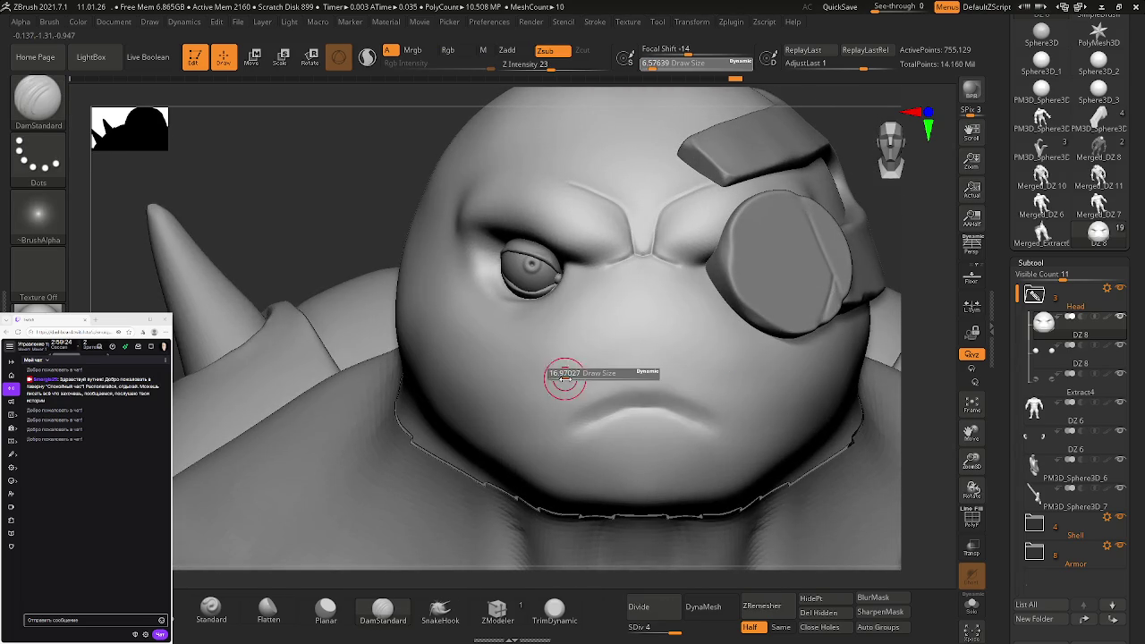
Enlarge the brush to about 32.8, cycle SDiv 1 to 4, and smooth the under-brow crease
{"action": "left_click_drag", "start_coordinate": [572, 379], "coordinate": [561, 381]}
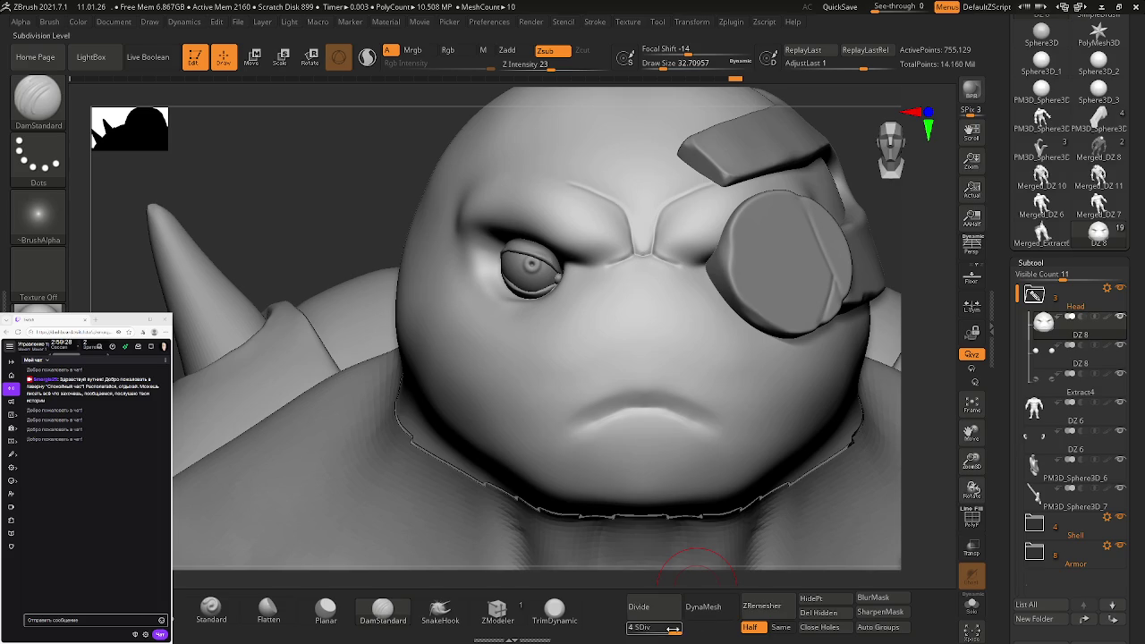
{"action": "left_click_drag", "start_coordinate": [630, 627], "coordinate": [630, 626]}
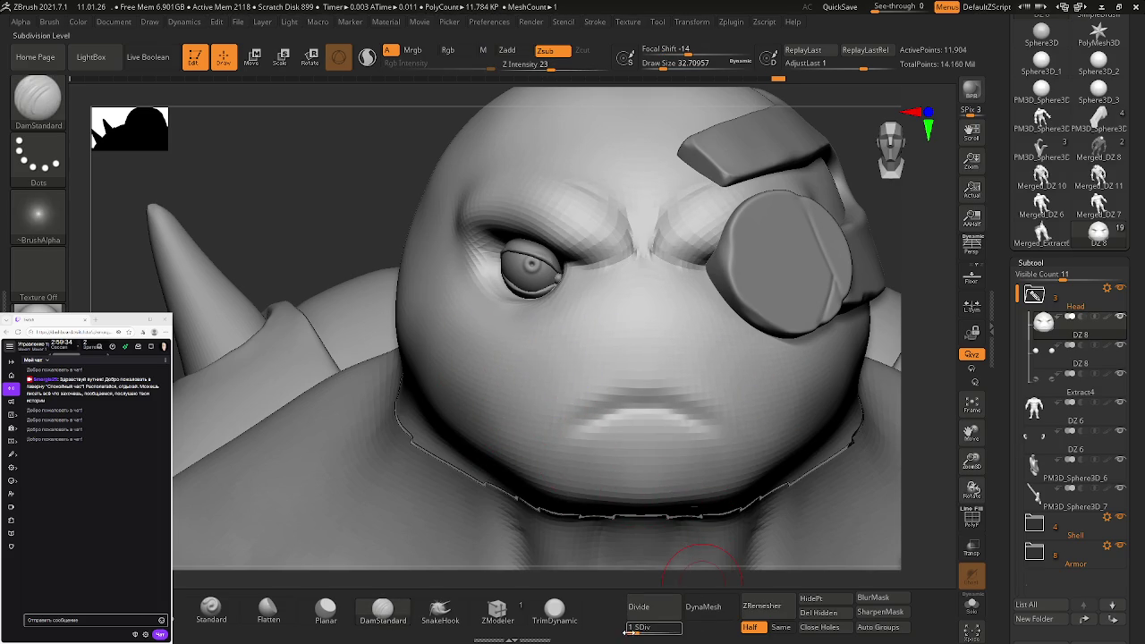
{"action": "left_click_drag", "start_coordinate": [696, 631], "coordinate": [696, 632]}
{"action": "mouse_move", "coordinate": [733, 376]}
{"action": "right_mouse_down"}
{"action": "mouse_move", "coordinate": [704, 357]}
{"action": "mouse_move", "coordinate": [723, 340]}
{"action": "mouse_move", "coordinate": [721, 394]}
{"action": "right_mouse_up"}
{"action": "right_click_drag", "start_coordinate": [606, 294], "coordinate": [613, 307], "text": "ctrl"}
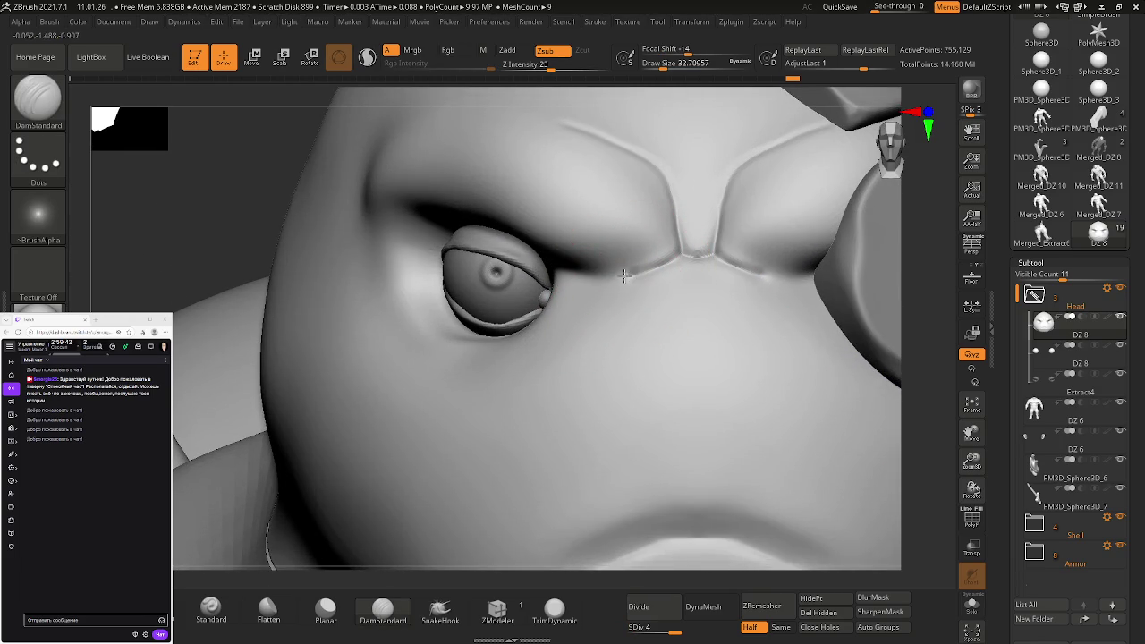
{"action": "left_click_drag", "start_coordinate": [637, 272], "coordinate": [598, 289], "text": "shift"}
{"action": "right_click_drag", "start_coordinate": [651, 256], "coordinate": [613, 363], "text": "ctrl"}
{"action": "mouse_move", "coordinate": [795, 393]}
{"action": "right_mouse_down", "text": "ctrl"}
{"action": "mouse_move", "coordinate": [664, 331]}
{"action": "mouse_move", "coordinate": [779, 421]}
{"action": "mouse_move", "coordinate": [765, 459]}
{"action": "right_mouse_up", "text": "ctrl"}
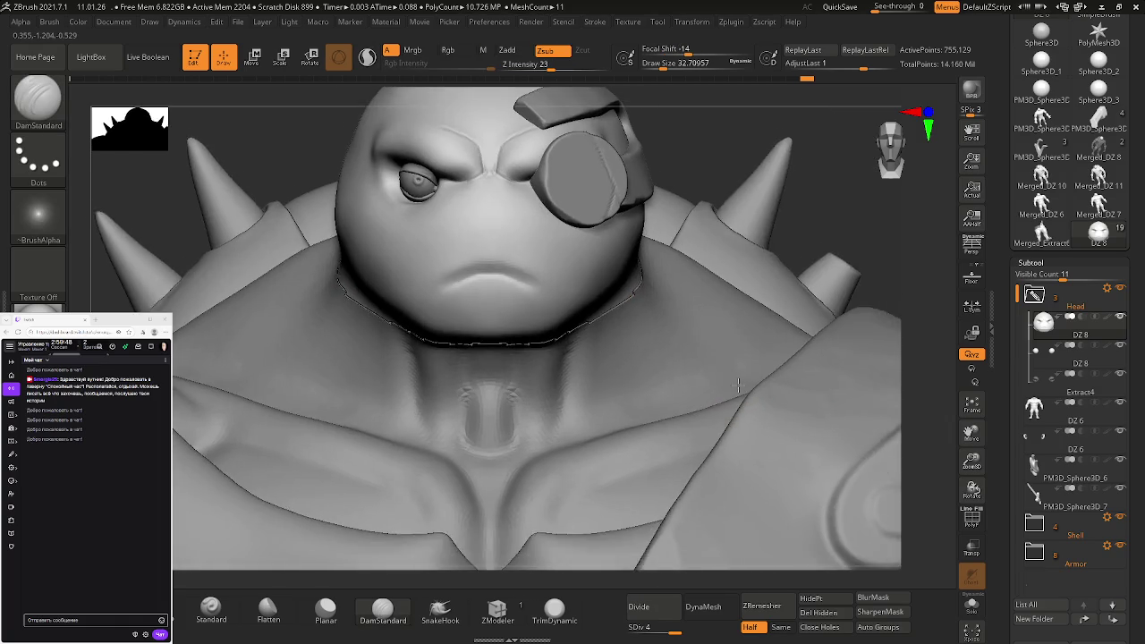
{"action": "mouse_move", "coordinate": [678, 375]}
{"action": "right_mouse_down"}
{"action": "mouse_move", "coordinate": [685, 430]}
{"action": "mouse_move", "coordinate": [528, 310]}
{"action": "mouse_move", "coordinate": [523, 246]}
{"action": "mouse_move", "coordinate": [476, 297]}
{"action": "mouse_move", "coordinate": [462, 297]}
{"action": "mouse_move", "coordinate": [493, 304]}
{"action": "mouse_move", "coordinate": [432, 282]}
{"action": "mouse_move", "coordinate": [441, 349]}
{"action": "mouse_move", "coordinate": [476, 370]}
{"action": "mouse_move", "coordinate": [600, 249]}
{"action": "mouse_move", "coordinate": [583, 313]}
{"action": "right_mouse_up"}
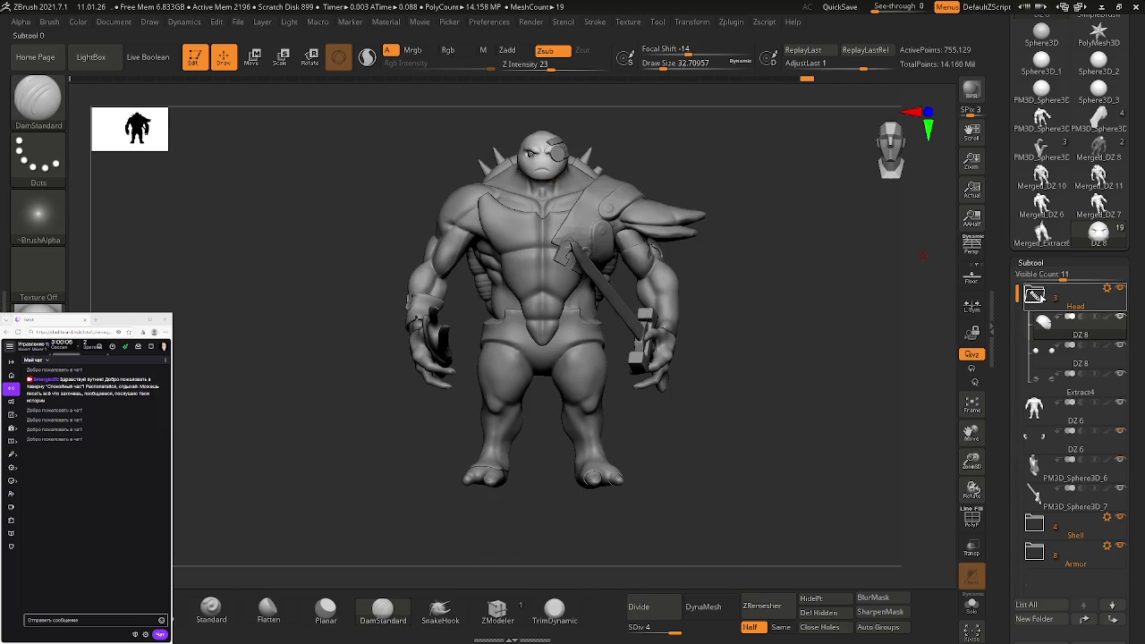
Make the DZ 6 body subtool active, Solo it, and frame one fingertip
{"action": "left_click", "coordinate": [1034, 295]}
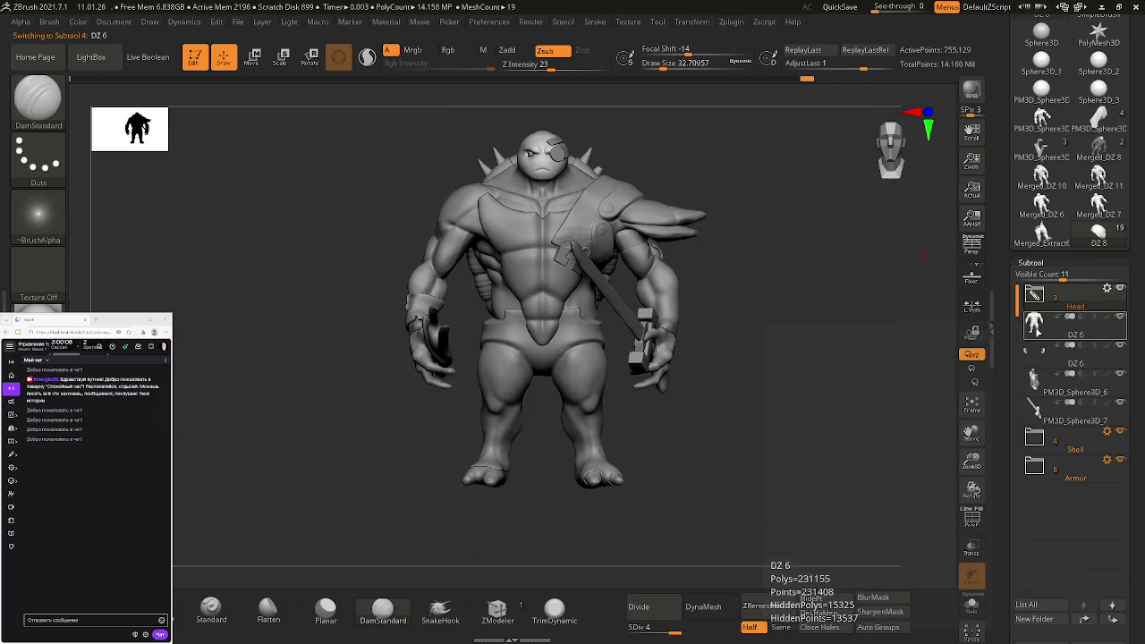
{"action": "left_click", "coordinate": [1045, 355]}
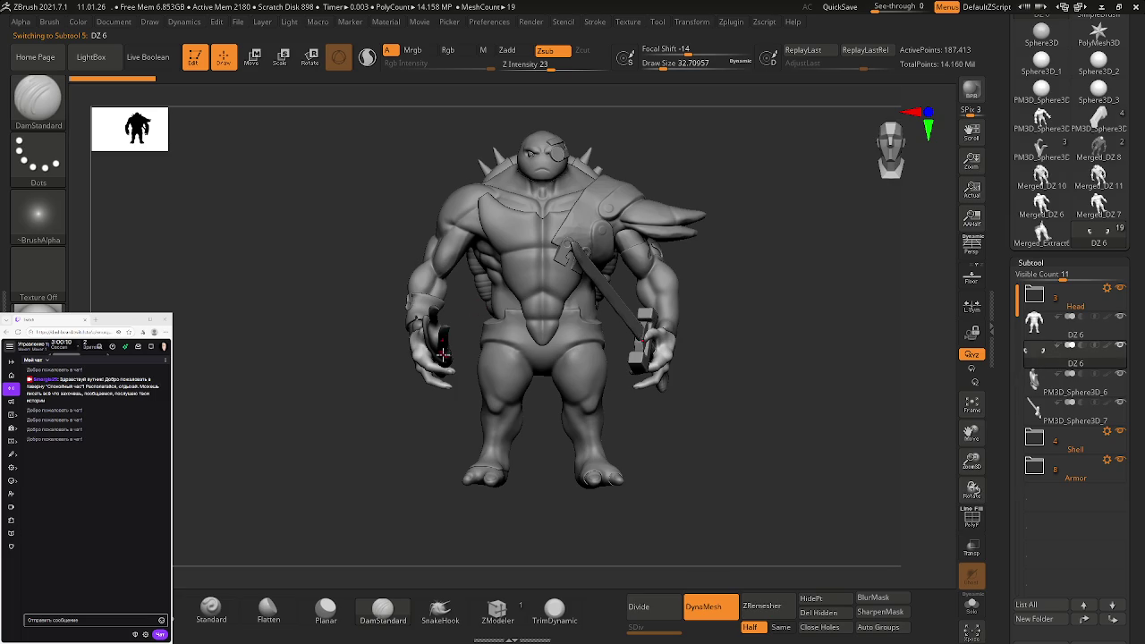
{"action": "left_click_drag", "start_coordinate": [415, 374], "coordinate": [644, 401]}
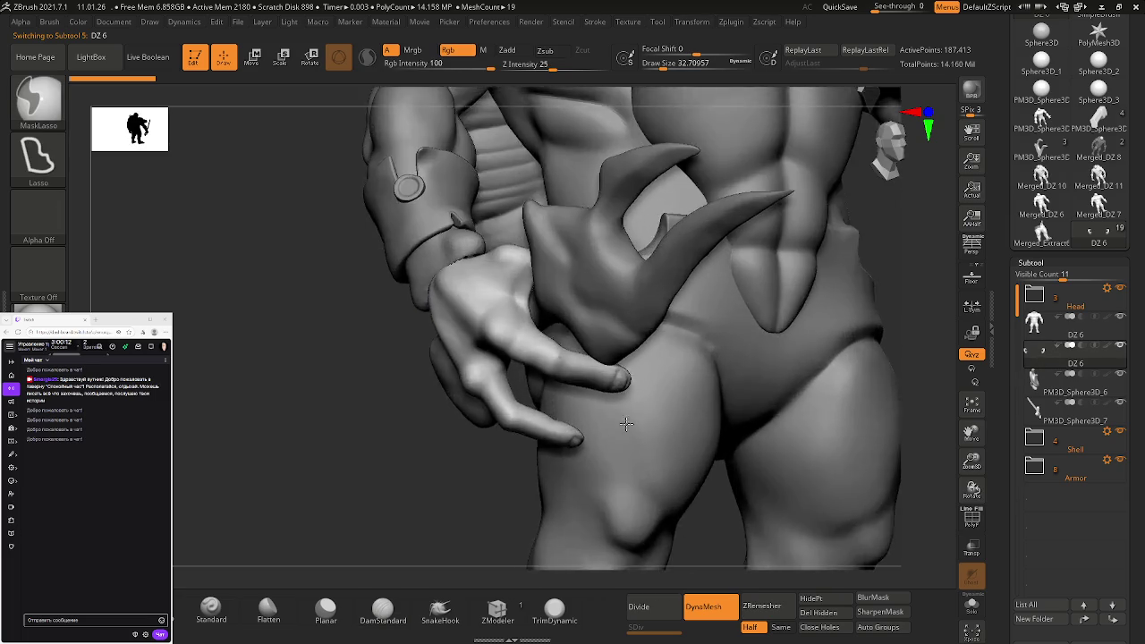
{"action": "mouse_move", "coordinate": [640, 445]}
{"action": "right_mouse_down", "text": "ctrl"}
{"action": "mouse_move", "coordinate": [632, 240]}
{"action": "mouse_move", "coordinate": [641, 327]}
{"action": "right_mouse_up", "text": "ctrl"}
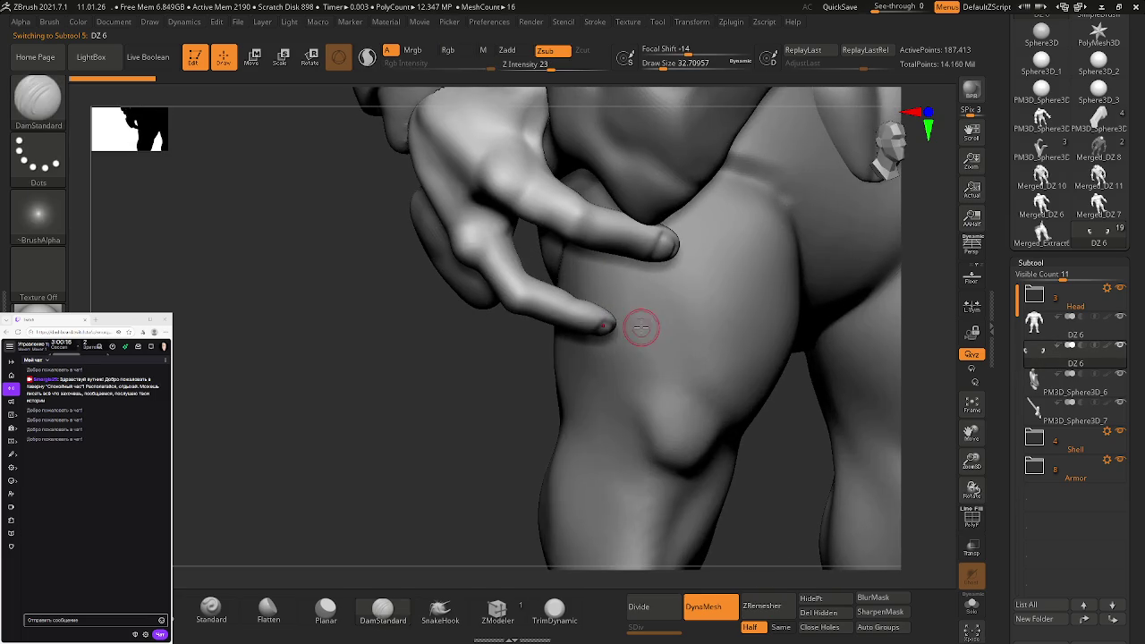
{"action": "mouse_move", "coordinate": [599, 268]}
{"action": "right_mouse_down"}
{"action": "mouse_move", "coordinate": [634, 259]}
{"action": "mouse_move", "coordinate": [709, 358]}
{"action": "right_mouse_up"}
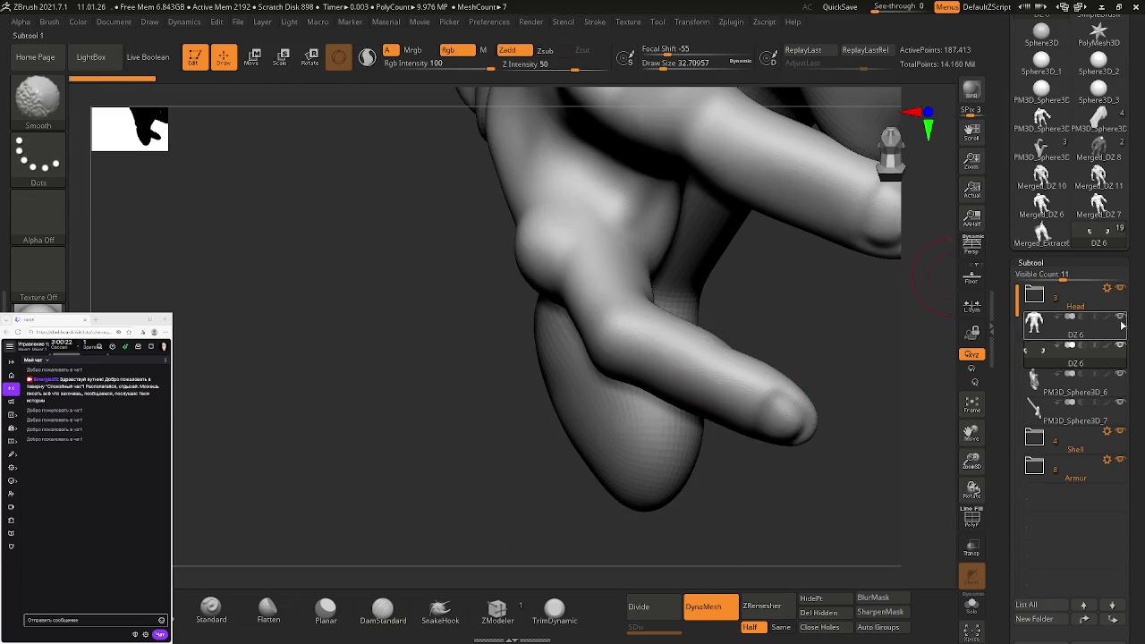
{"action": "left_click", "coordinate": [1123, 351], "text": "shift"}
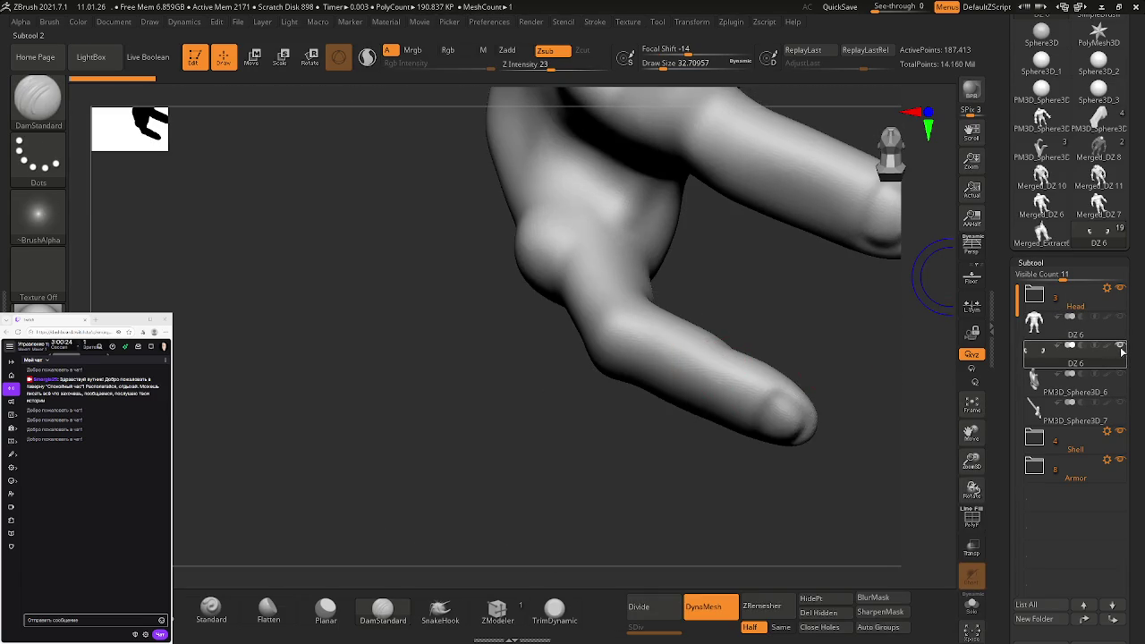
{"action": "right_click_drag", "start_coordinate": [881, 275], "coordinate": [680, 400], "text": "ctrl"}
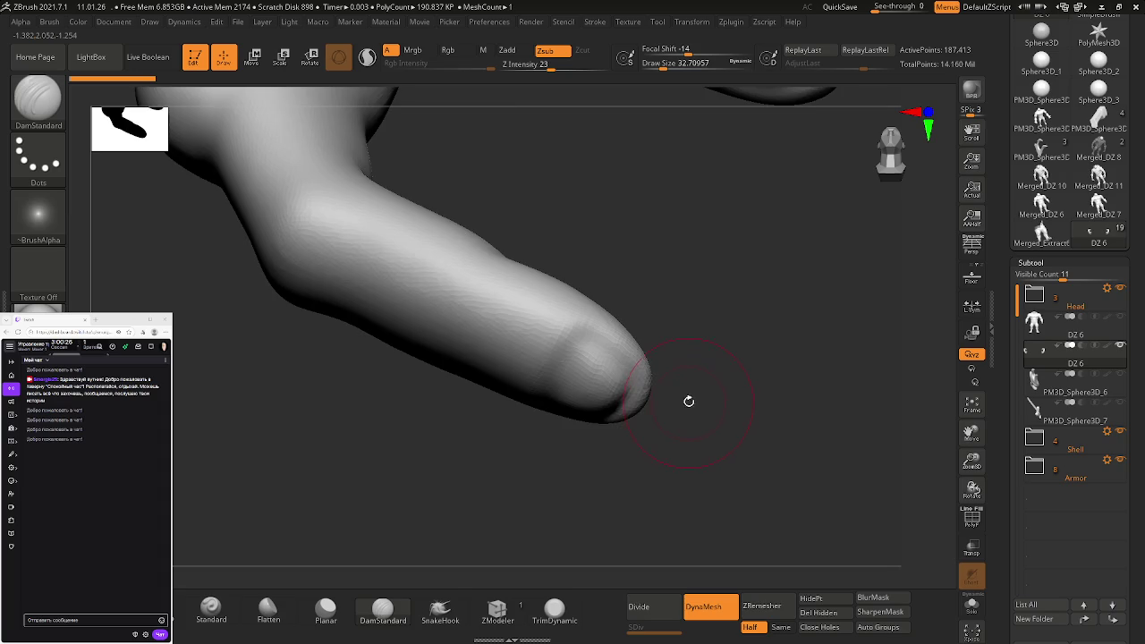
{"action": "left_click_drag", "start_coordinate": [680, 399], "coordinate": [655, 456], "text": "alt"}
Subdivide the DZ 6 mesh with Ctrl+D and try nail strokes on the fingertip, undoing failed ones
{"action": "left_click", "coordinate": [660, 605]}
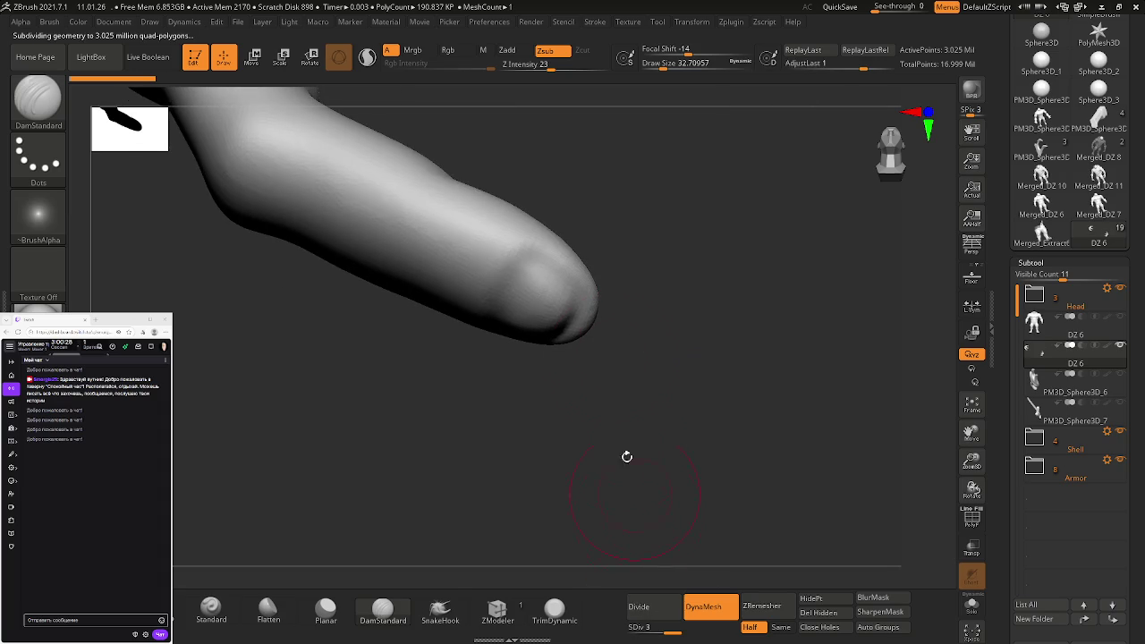
{"action": "left_click_drag", "start_coordinate": [584, 334], "coordinate": [614, 369], "text": "alt"}
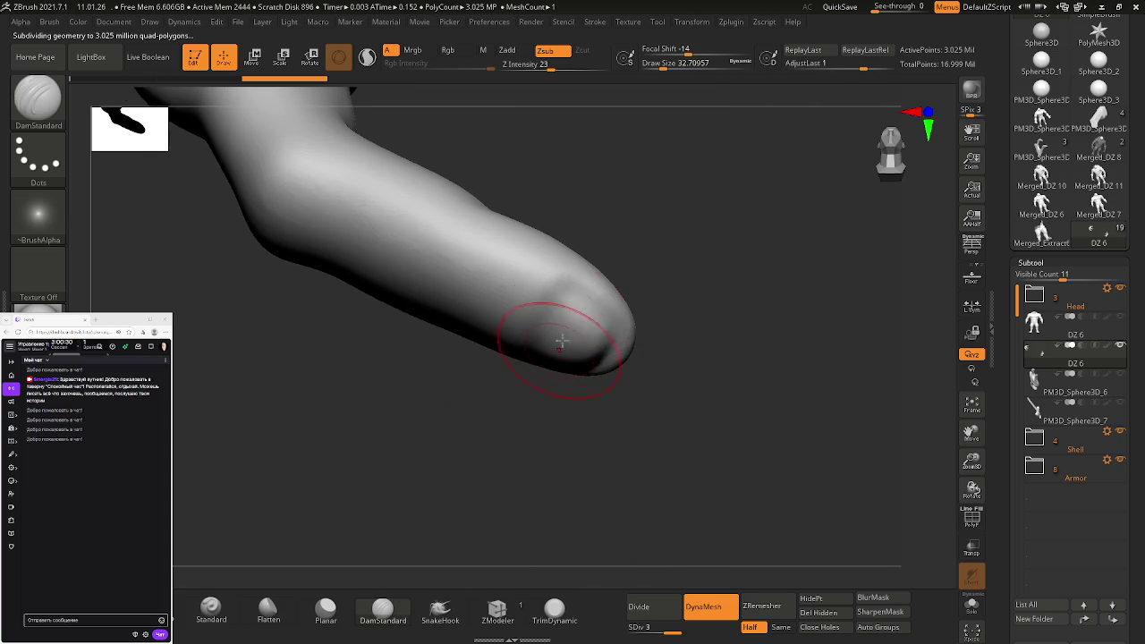
{"action": "left_click_drag", "start_coordinate": [568, 291], "coordinate": [601, 314], "text": "alt"}
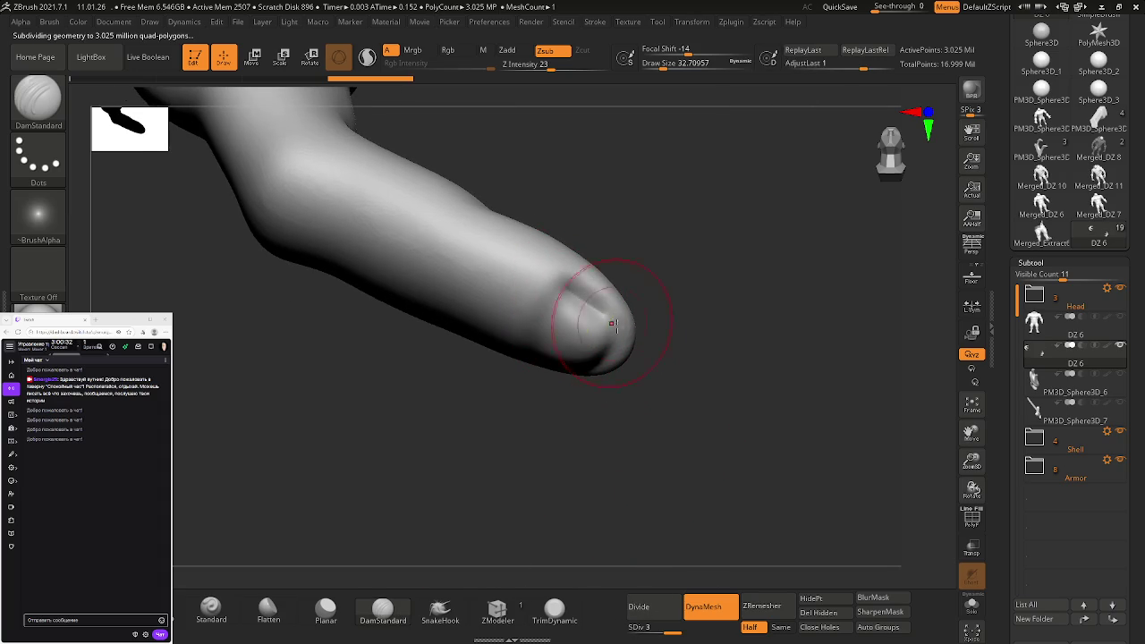
{"action": "key", "text": "ctrl+z"}
{"action": "key", "text": "s"}
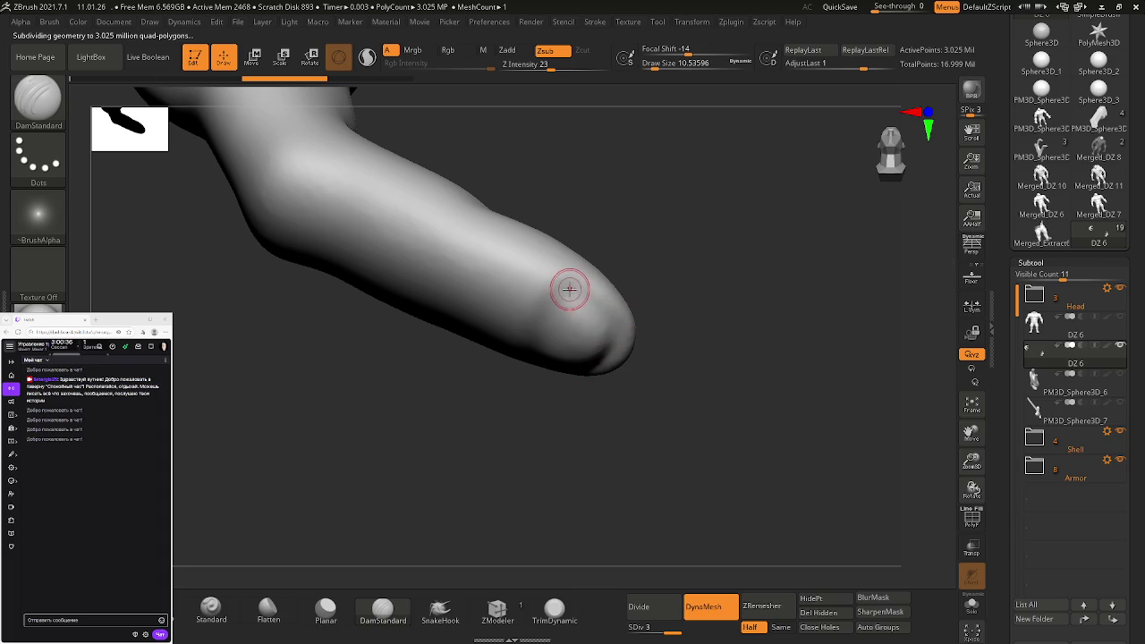
{"action": "key", "text": "ctrl+shift+z"}
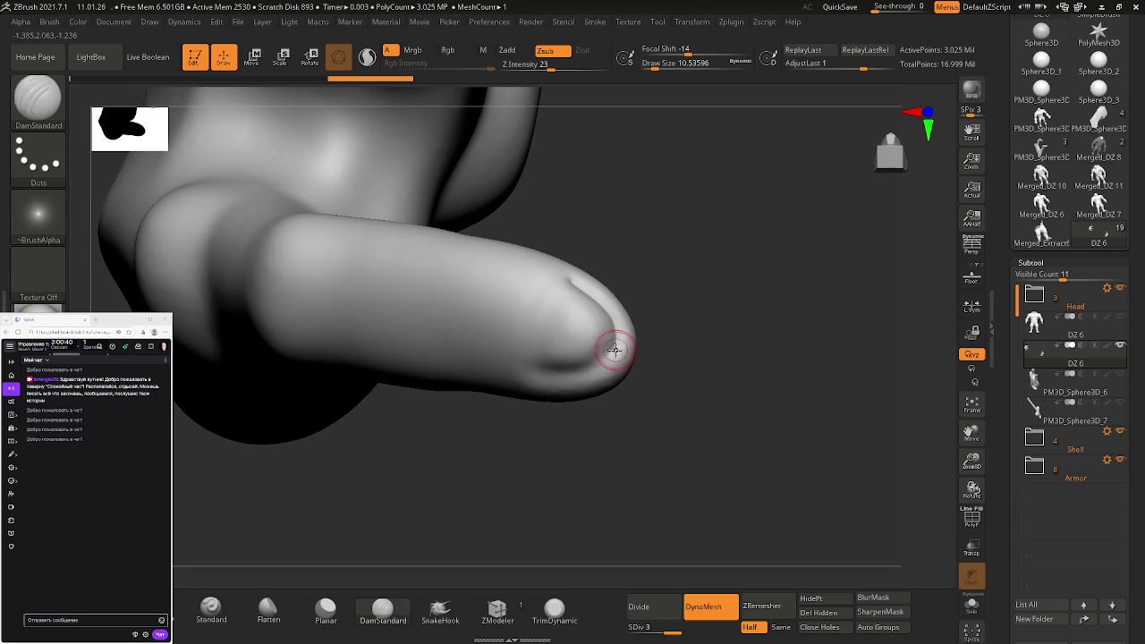
{"action": "key", "text": "ctrl+z"}
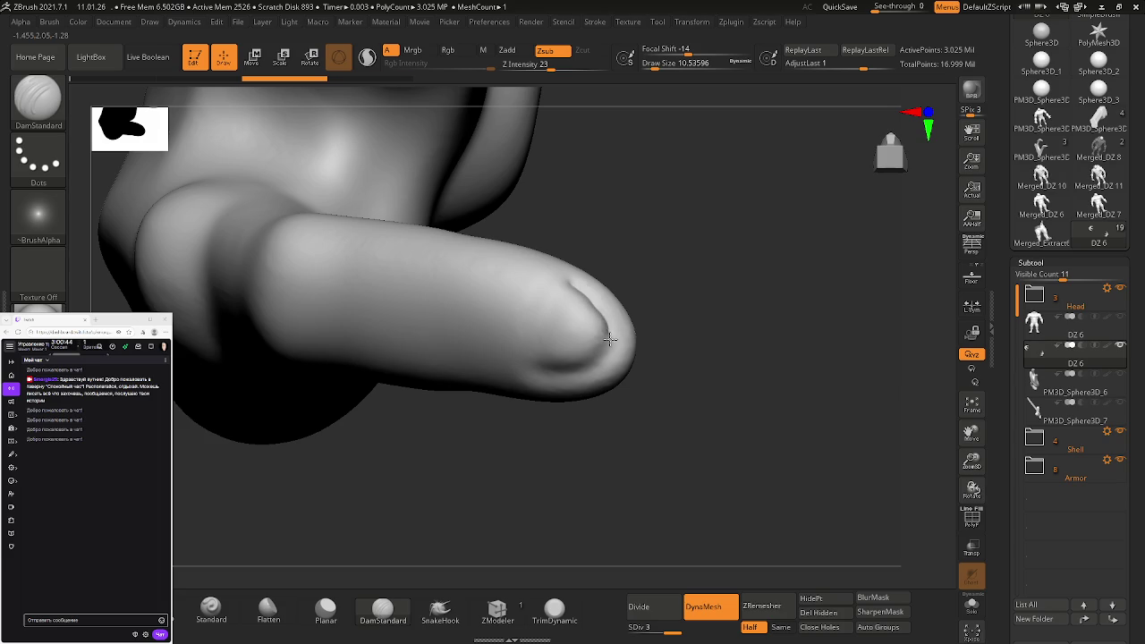
{"action": "key", "text": "ctrl+z"}
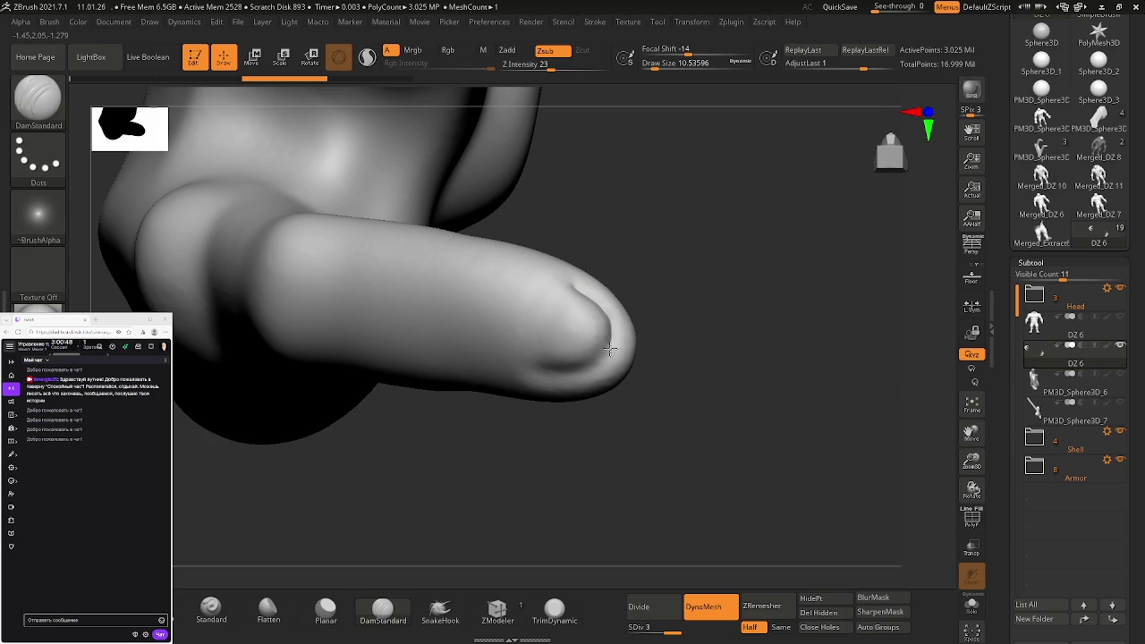
{"action": "left_click_drag", "start_coordinate": [540, 370], "coordinate": [545, 362]}
{"action": "right_click_drag", "start_coordinate": [570, 316], "coordinate": [565, 334]}
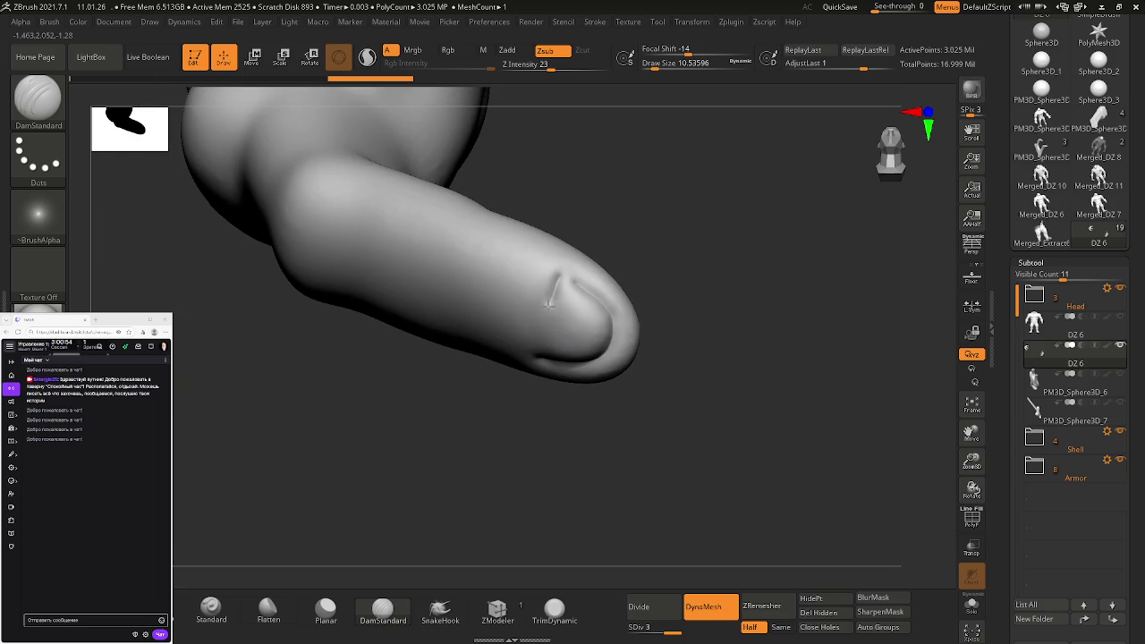
{"action": "right_click_drag", "start_coordinate": [536, 357], "coordinate": [576, 291]}
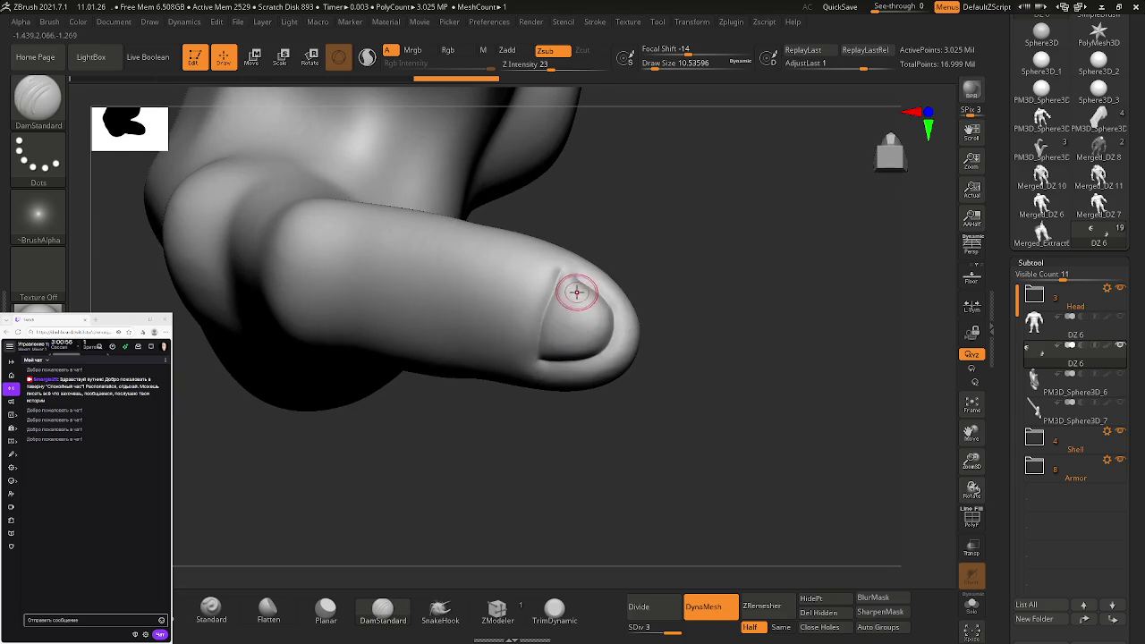
{"action": "key", "text": "ctrl+z"}
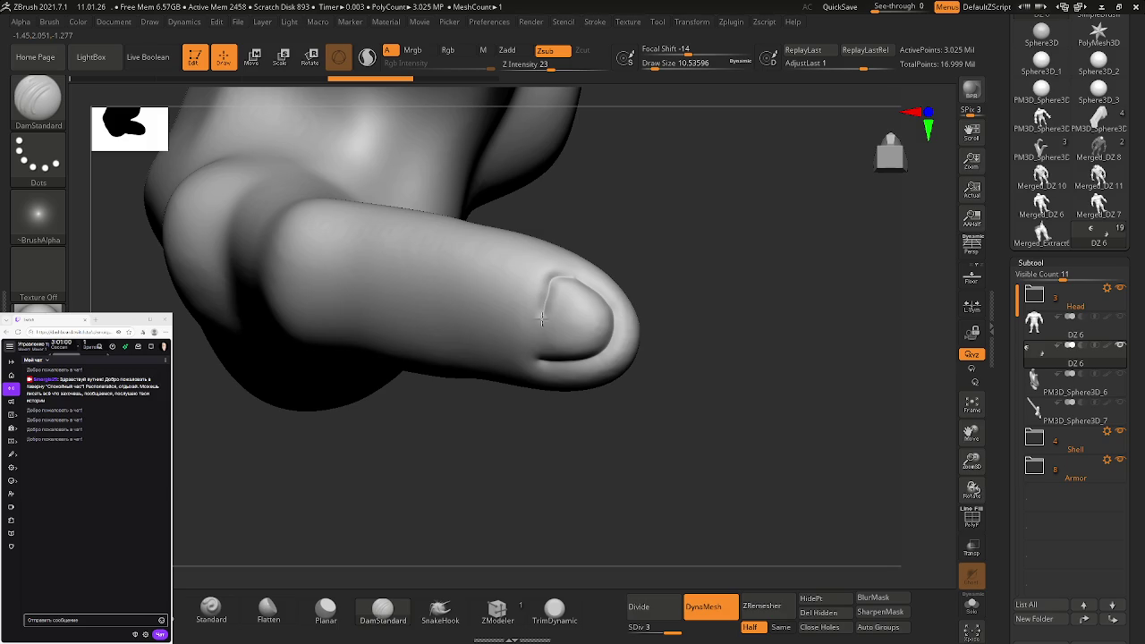
Outline the fingernail across the fingertip and deepen the groove along its top edge
{"action": "left_click", "coordinate": [537, 356]}
{"action": "mouse_move", "coordinate": [537, 357]}
{"action": "right_mouse_down"}
{"action": "mouse_move", "coordinate": [569, 281]}
{"action": "mouse_move", "coordinate": [587, 295]}
{"action": "right_mouse_up"}
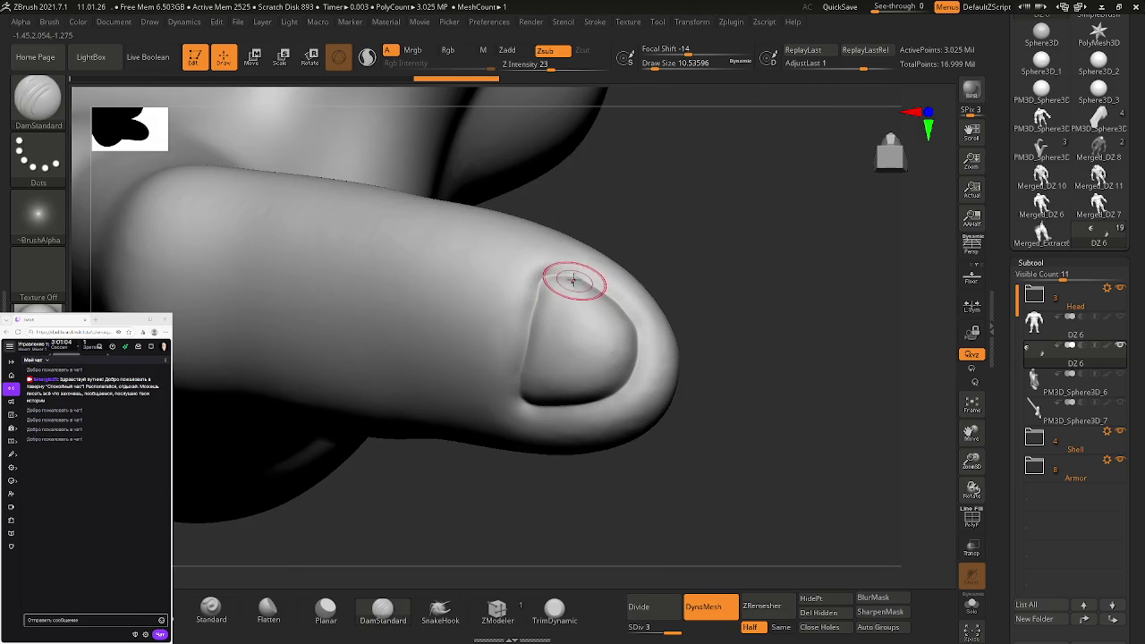
{"action": "left_click_drag", "start_coordinate": [575, 277], "coordinate": [596, 294]}
{"action": "mouse_move", "coordinate": [596, 294]}
{"action": "right_mouse_down"}
{"action": "mouse_move", "coordinate": [621, 289]}
{"action": "mouse_move", "coordinate": [593, 357]}
{"action": "right_mouse_up"}
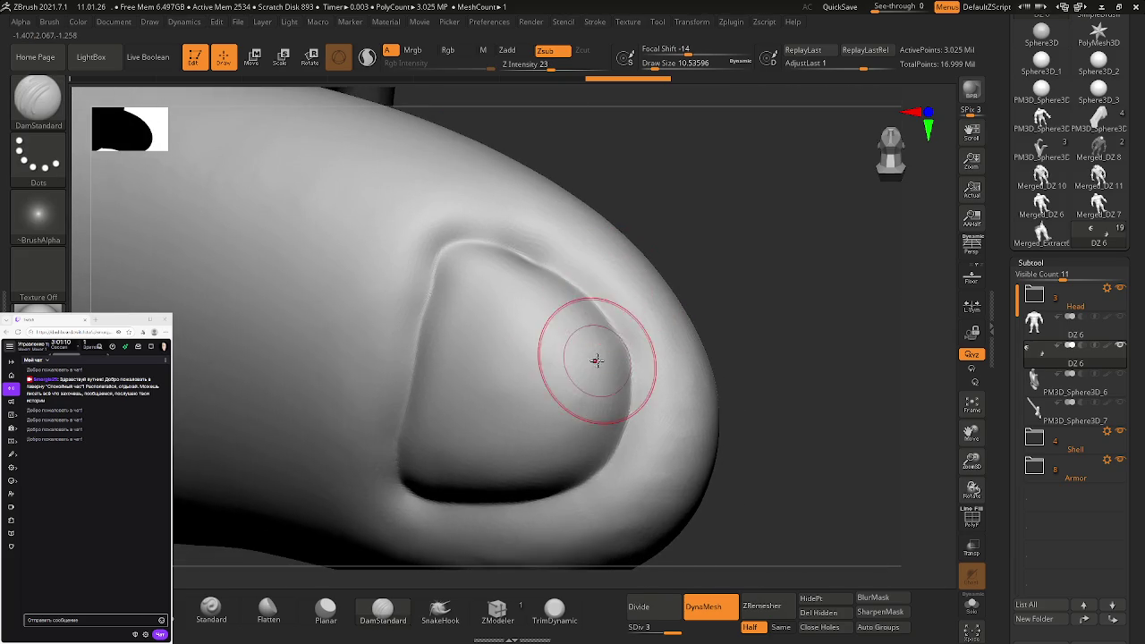
Shrink the brush to about 9.4 and flatten the ridge along the nail's top edge
{"action": "key", "text": "s"}
{"action": "left_click_drag", "start_coordinate": [629, 333], "coordinate": [621, 332]}
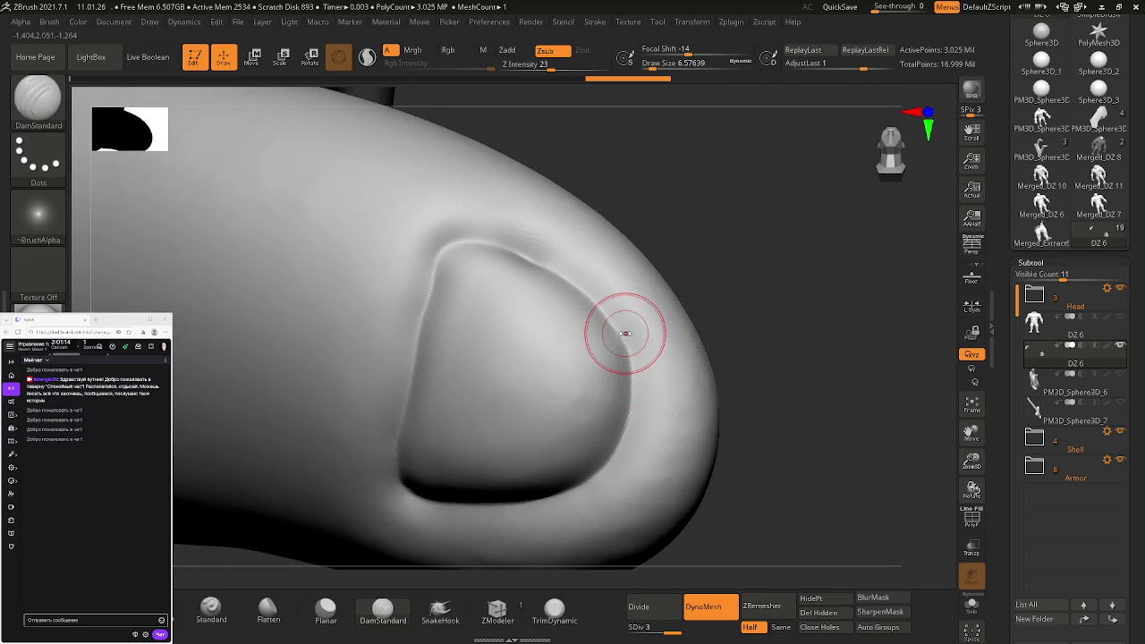
{"action": "left_click", "coordinate": [340, 617]}
{"action": "left_click", "coordinate": [268, 610]}
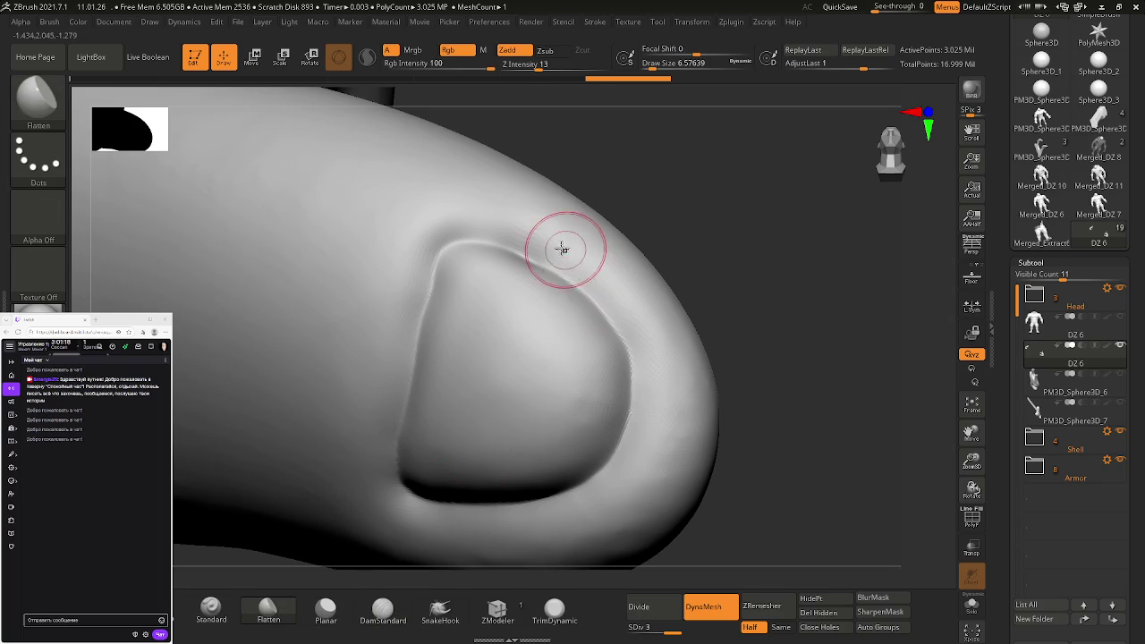
{"action": "left_click_drag", "start_coordinate": [519, 236], "coordinate": [519, 238]}
{"action": "left_click_drag", "start_coordinate": [619, 311], "coordinate": [626, 358]}
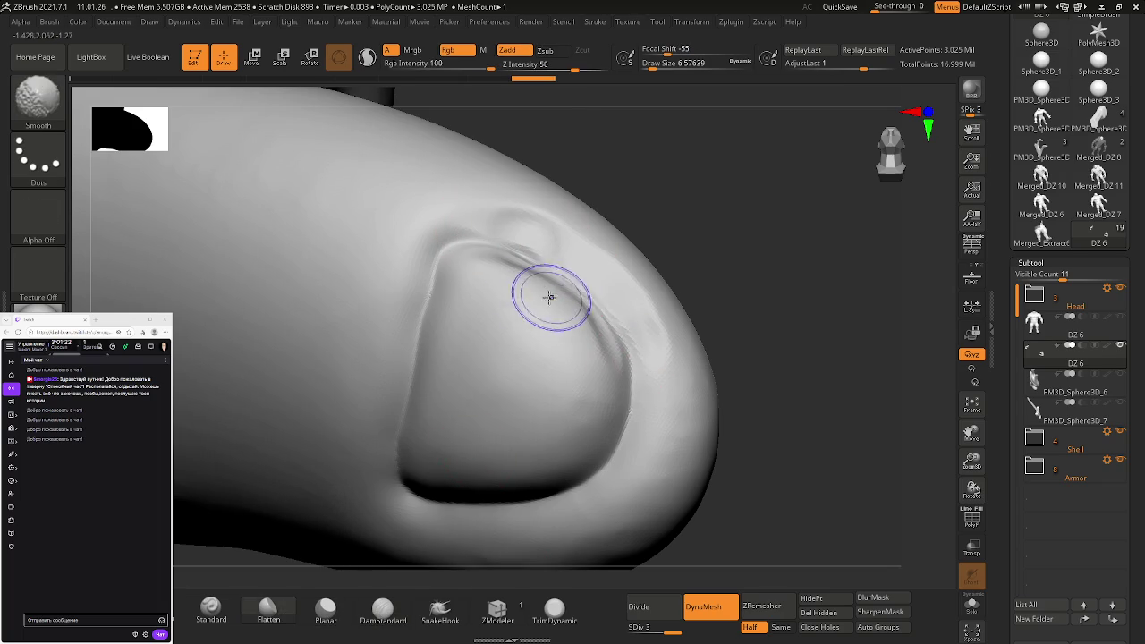
{"action": "left_click_drag", "start_coordinate": [557, 310], "coordinate": [537, 291], "text": "shift"}
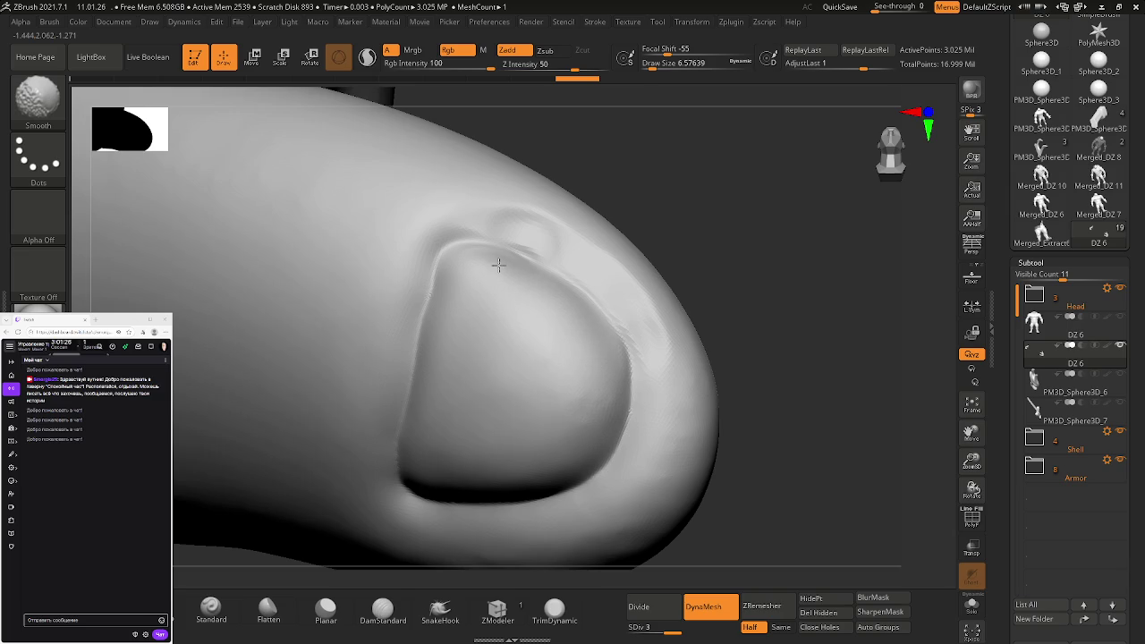
Smooth the bumps and streaky artifacts along the nail ridge, undoing one stroke
{"action": "left_click_drag", "start_coordinate": [518, 236], "coordinate": [547, 235], "text": "shift"}
{"action": "left_click_drag", "start_coordinate": [653, 313], "coordinate": [646, 331], "text": "shift"}
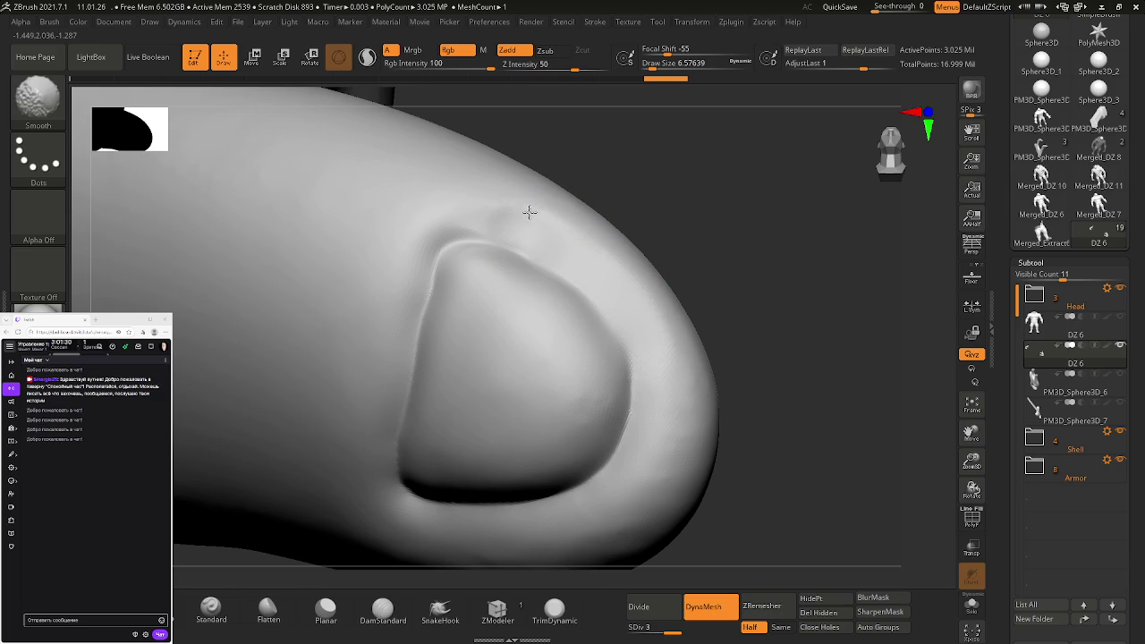
{"action": "left_click_drag", "start_coordinate": [542, 216], "coordinate": [505, 207], "text": "shift"}
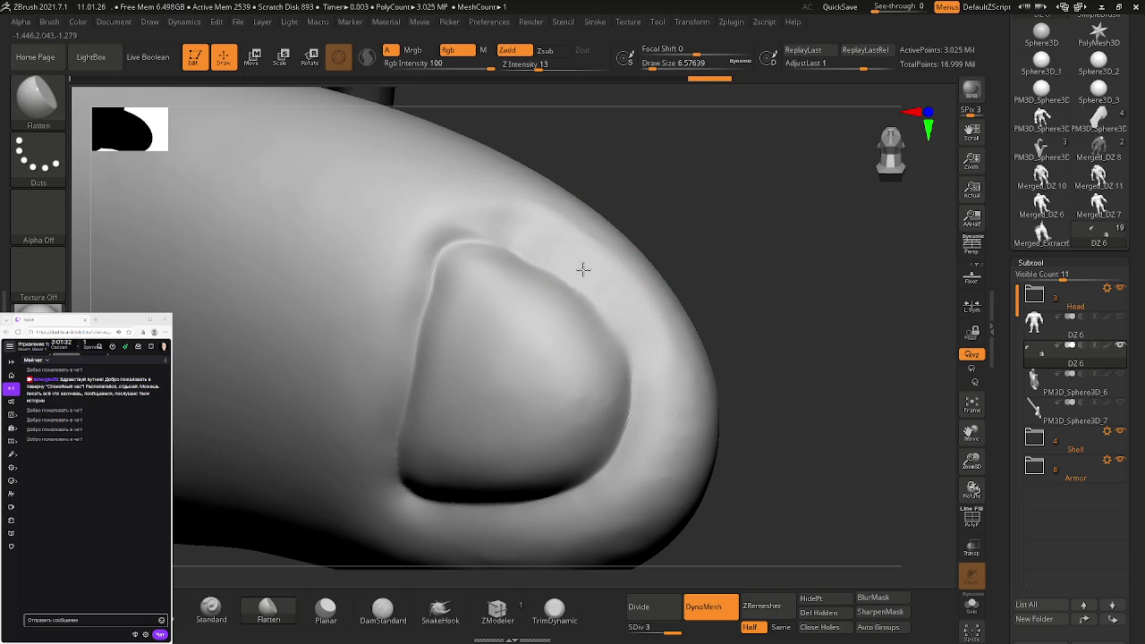
{"action": "left_click_drag", "start_coordinate": [637, 352], "coordinate": [614, 434], "text": "shift"}
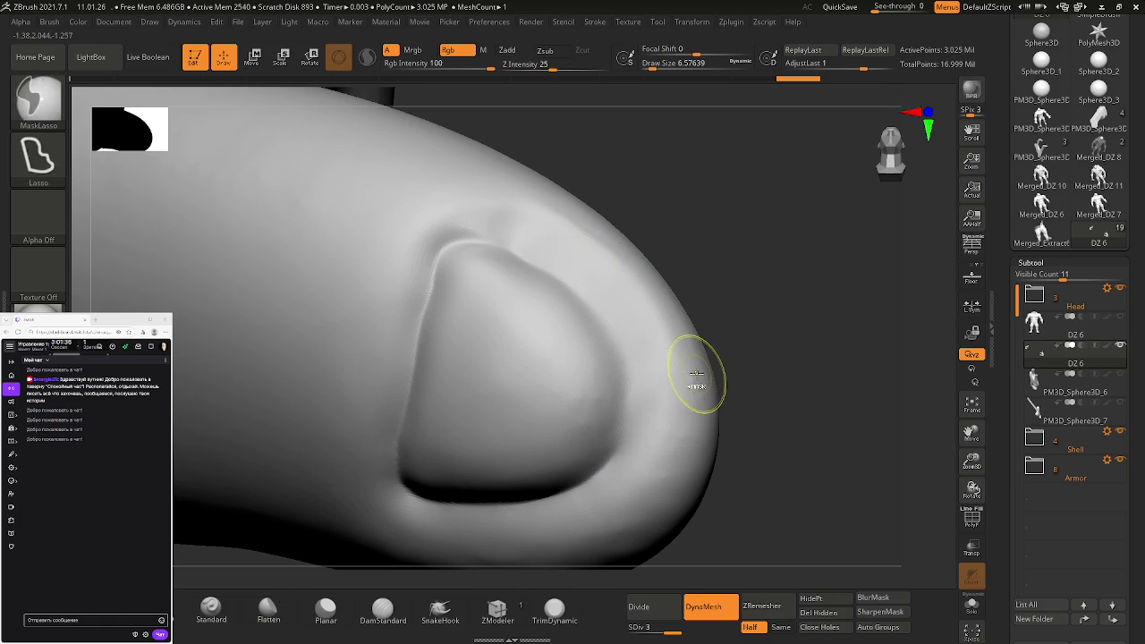
{"action": "key", "text": "ctrl+z"}
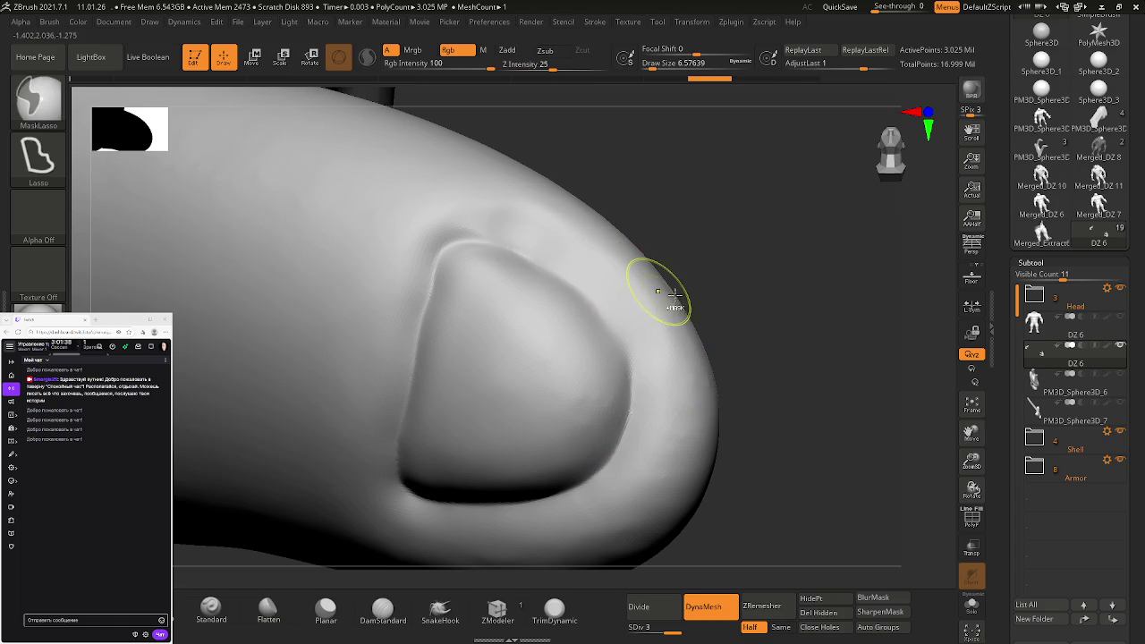
{"action": "left_click_drag", "start_coordinate": [514, 212], "coordinate": [593, 229], "text": "shift"}
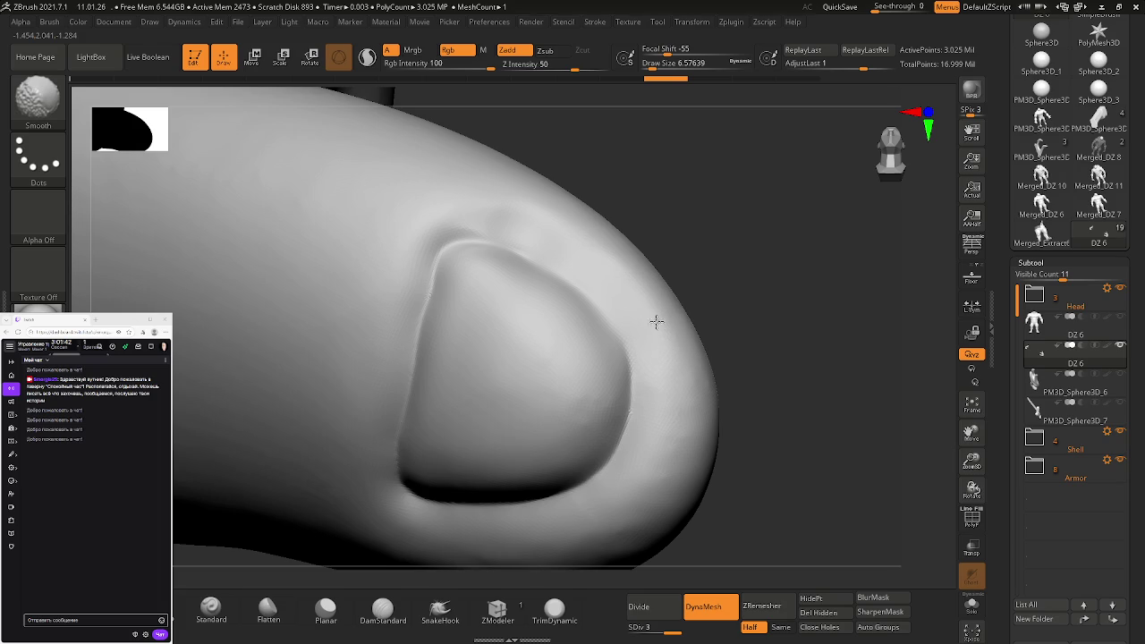
Carve and soften the small crease at the nail top with DamStandard, orbiting to check
{"action": "mouse_move", "coordinate": [720, 340]}
{"action": "left_mouse_down"}
{"action": "mouse_move", "coordinate": [679, 349]}
{"action": "mouse_move", "coordinate": [665, 383]}
{"action": "left_mouse_up"}
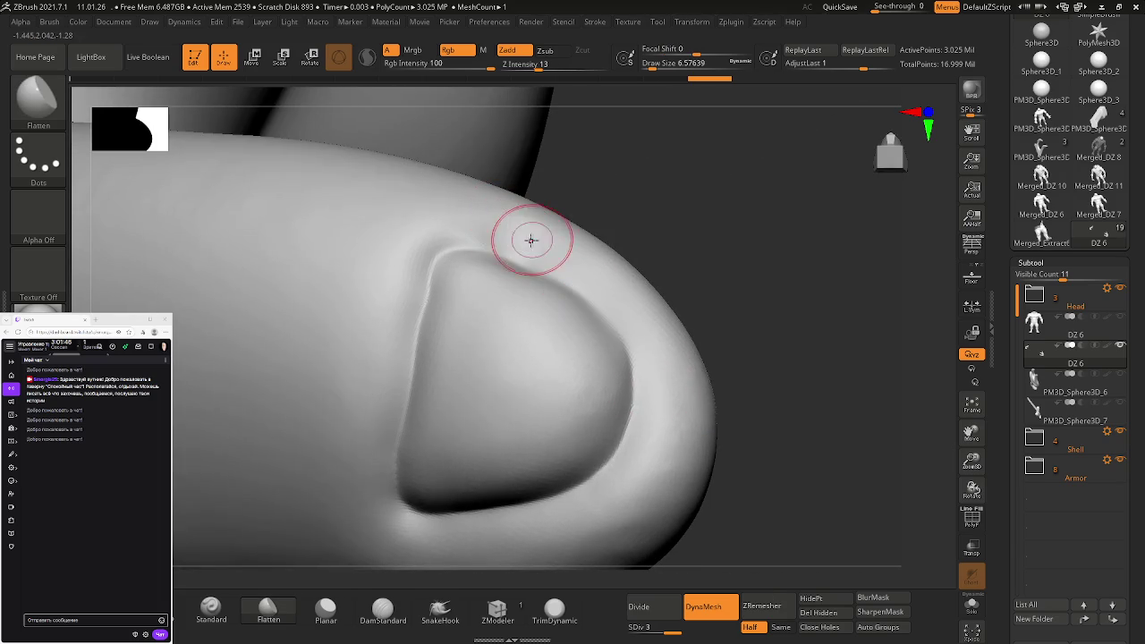
{"action": "left_click", "coordinate": [382, 611]}
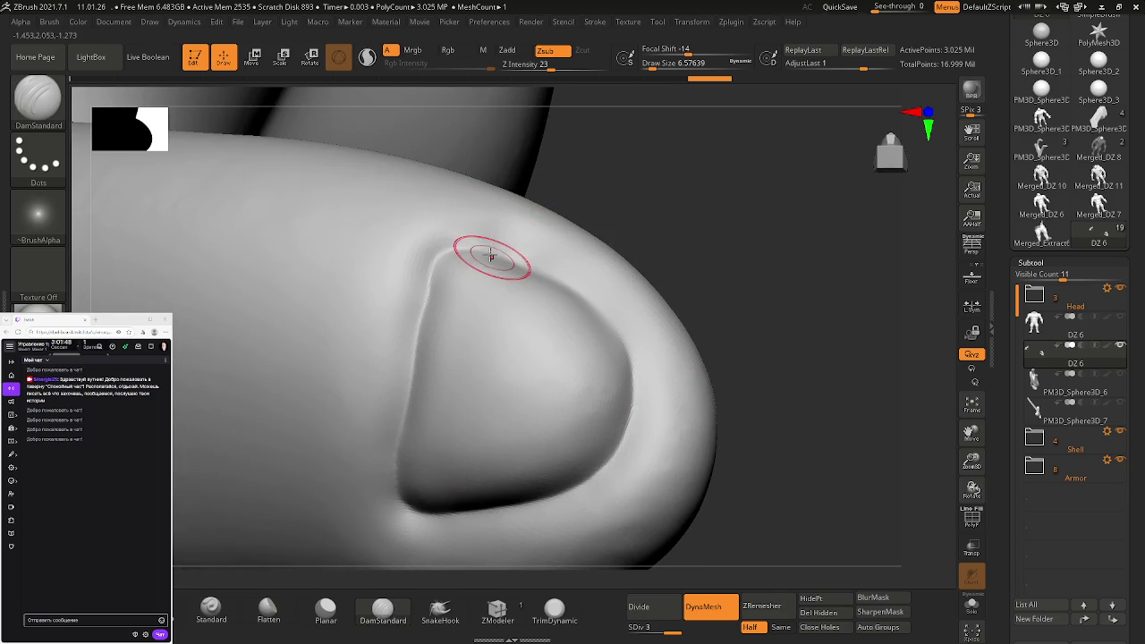
{"action": "left_click_drag", "start_coordinate": [523, 267], "coordinate": [480, 224], "text": "shift"}
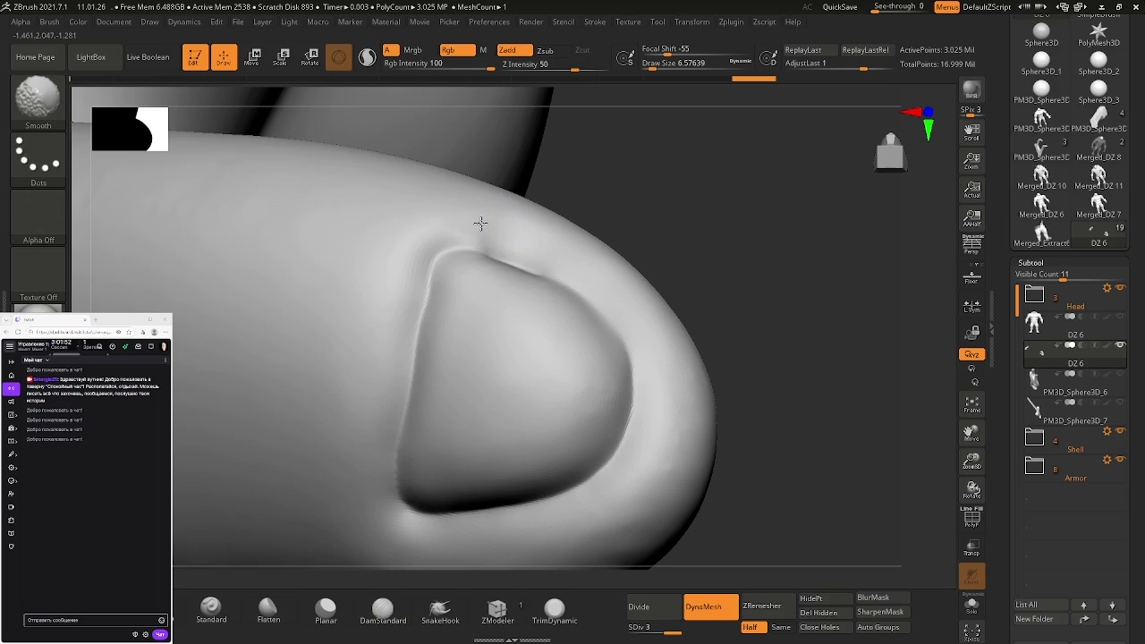
{"action": "mouse_move", "coordinate": [537, 242]}
{"action": "right_mouse_down"}
{"action": "mouse_move", "coordinate": [564, 259]}
{"action": "mouse_move", "coordinate": [542, 257]}
{"action": "right_mouse_up"}
{"action": "left_click_drag", "start_coordinate": [580, 268], "coordinate": [562, 306]}
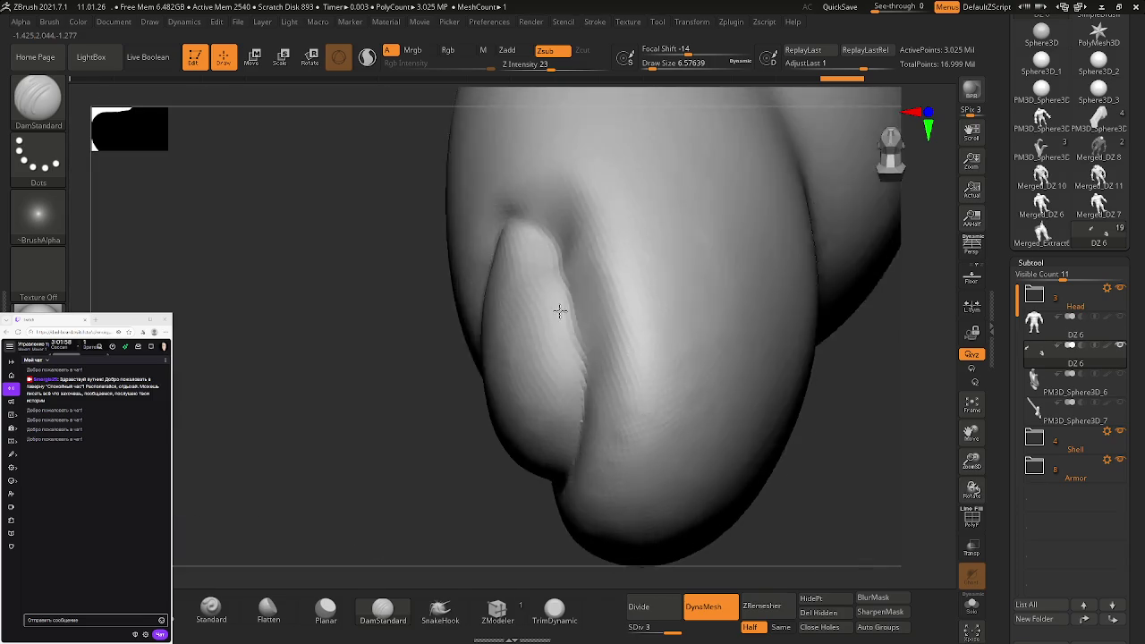
Carve a crease along the nail's upper edge and flatten the dent above it
{"action": "left_click_drag", "start_coordinate": [580, 268], "coordinate": [566, 269]}
{"action": "left_click", "coordinate": [263, 612]}
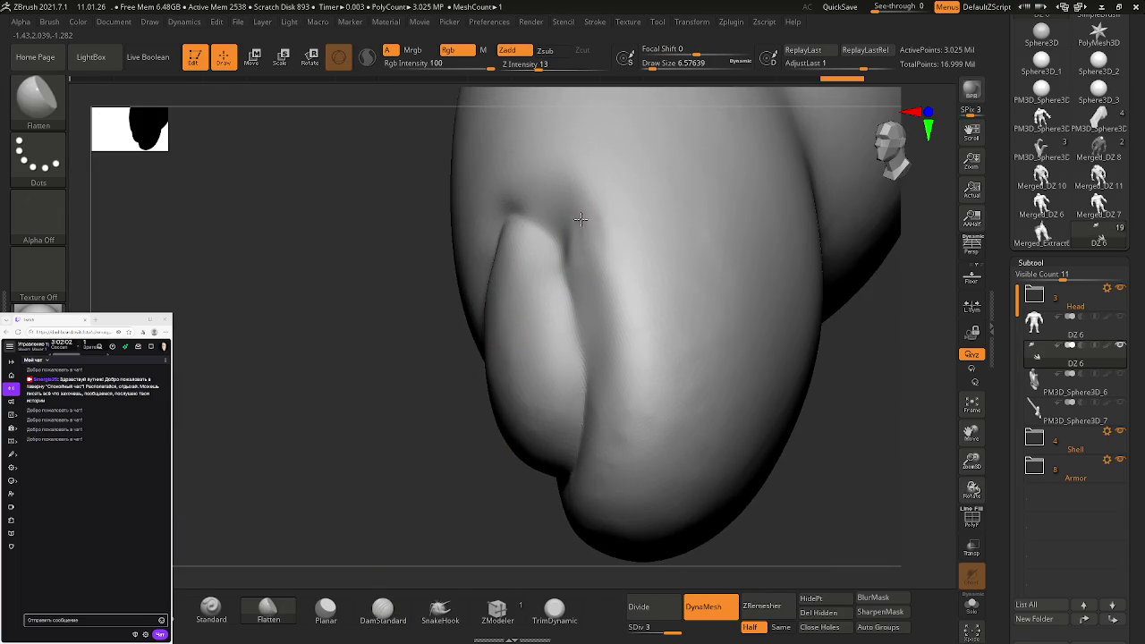
{"action": "left_click_drag", "start_coordinate": [583, 248], "coordinate": [583, 244], "text": "shift"}
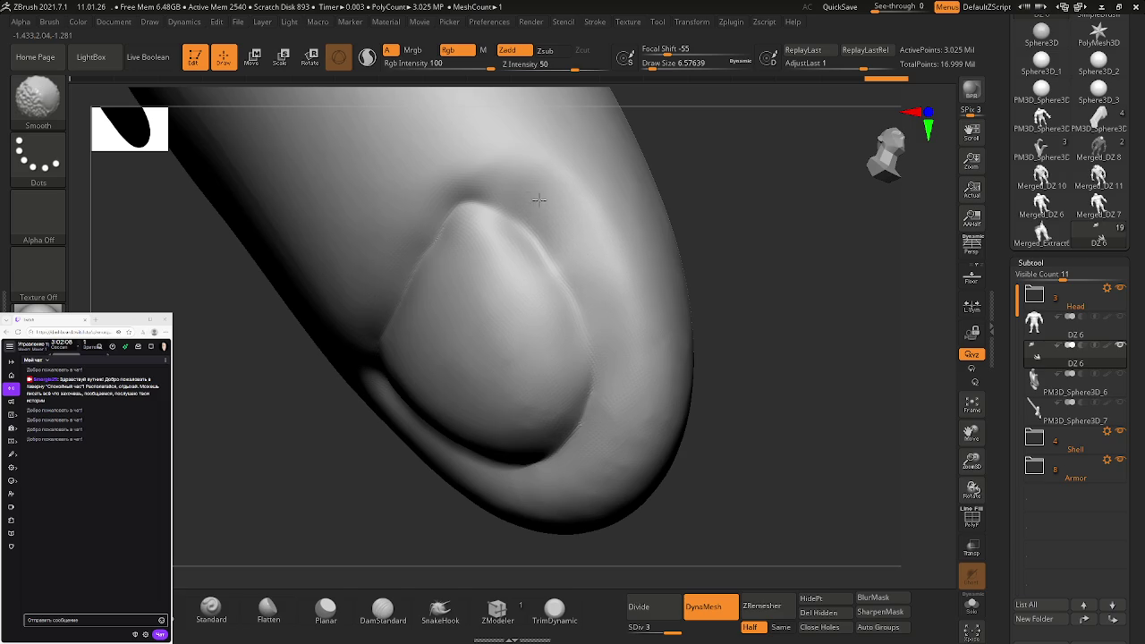
{"action": "mouse_move", "coordinate": [588, 242]}
{"action": "right_mouse_down"}
{"action": "mouse_move", "coordinate": [604, 218]}
{"action": "mouse_move", "coordinate": [573, 237]}
{"action": "right_mouse_up"}
{"action": "mouse_move", "coordinate": [536, 205]}
{"action": "left_mouse_down"}
{"action": "mouse_move", "coordinate": [490, 186]}
{"action": "mouse_move", "coordinate": [542, 200]}
{"action": "left_mouse_up"}
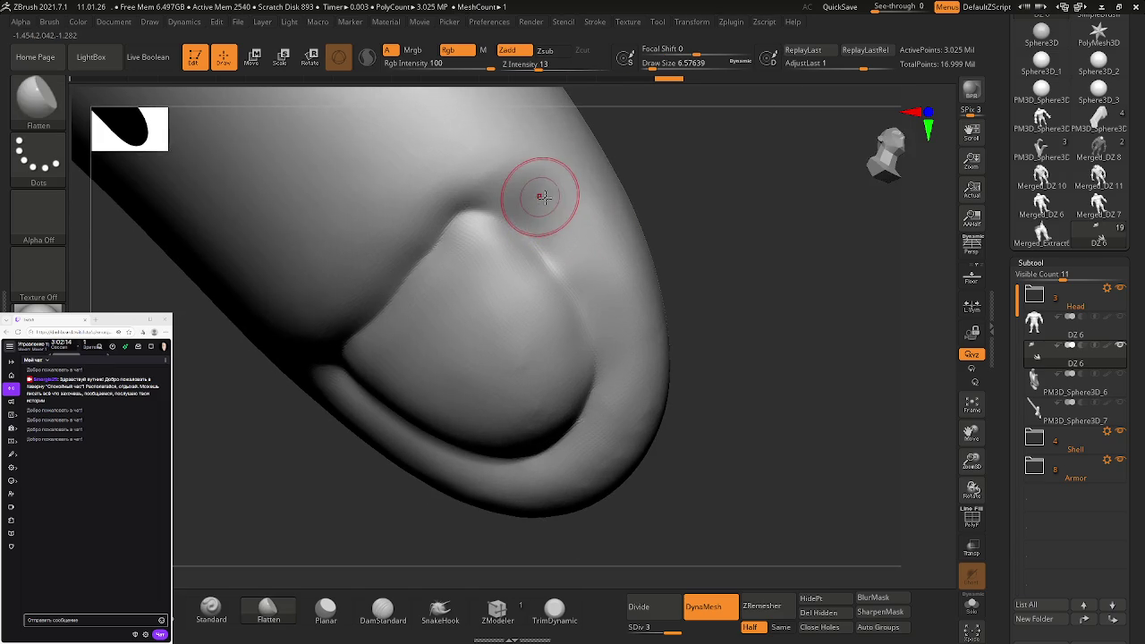
{"action": "right_click_drag", "start_coordinate": [542, 199], "coordinate": [438, 378]}
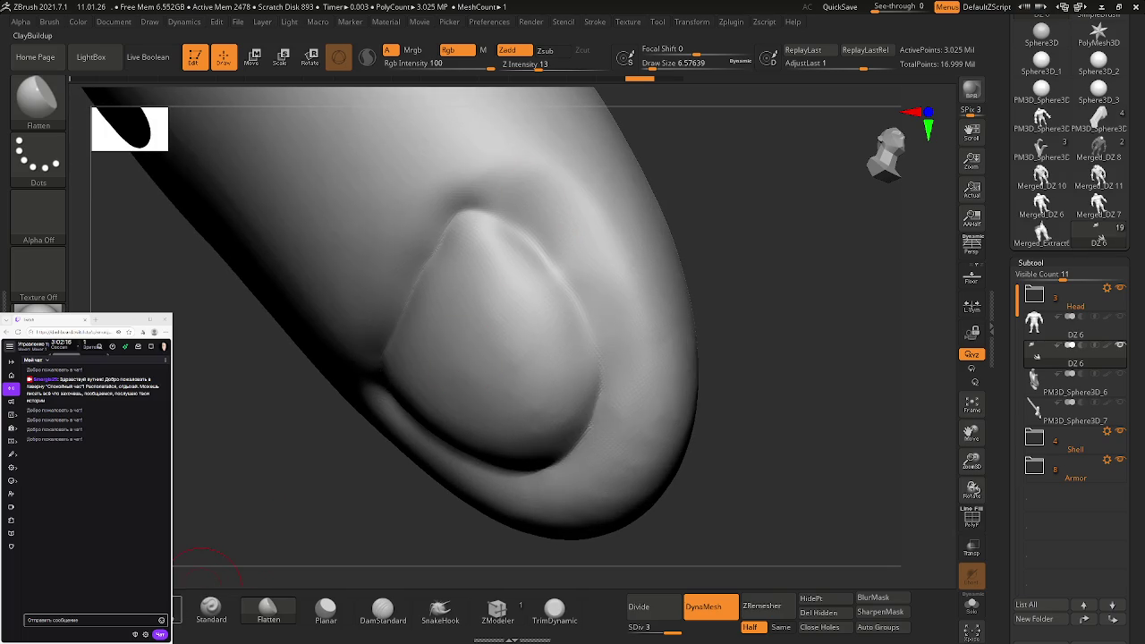
Recut and smooth the cuticle crease along the nail edge with DamStandard, undoing one stroke
{"action": "left_click", "coordinate": [382, 609]}
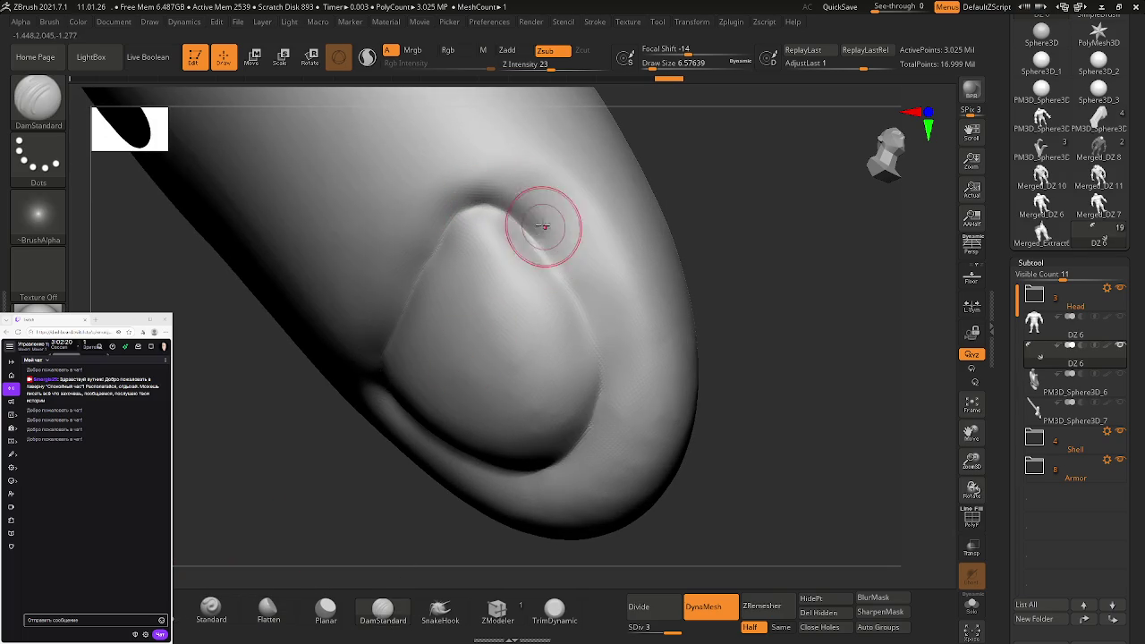
{"action": "left_click_drag", "start_coordinate": [544, 242], "coordinate": [503, 180], "text": "shift"}
{"action": "mouse_move", "coordinate": [557, 253]}
{"action": "right_mouse_down"}
{"action": "mouse_move", "coordinate": [578, 245]}
{"action": "mouse_move", "coordinate": [552, 275]}
{"action": "right_mouse_up"}
{"action": "left_click_drag", "start_coordinate": [492, 218], "coordinate": [499, 230], "text": "shift"}
{"action": "key", "text": "ctrl+z"}
{"action": "mouse_move", "coordinate": [486, 280]}
{"action": "left_mouse_down", "text": "shift"}
{"action": "mouse_move", "coordinate": [447, 306]}
{"action": "mouse_move", "coordinate": [393, 251]}
{"action": "left_mouse_up", "text": "shift"}
{"action": "mouse_move", "coordinate": [486, 370]}
{"action": "left_mouse_down"}
{"action": "mouse_move", "coordinate": [632, 310]}
{"action": "mouse_move", "coordinate": [593, 324]}
{"action": "mouse_move", "coordinate": [554, 288]}
{"action": "mouse_move", "coordinate": [556, 300]}
{"action": "left_mouse_up"}
{"action": "mouse_move", "coordinate": [508, 380]}
{"action": "left_mouse_down"}
{"action": "mouse_move", "coordinate": [522, 316]}
{"action": "mouse_move", "coordinate": [593, 414]}
{"action": "mouse_move", "coordinate": [619, 281]}
{"action": "mouse_move", "coordinate": [557, 289]}
{"action": "mouse_move", "coordinate": [611, 325]}
{"action": "left_mouse_up"}
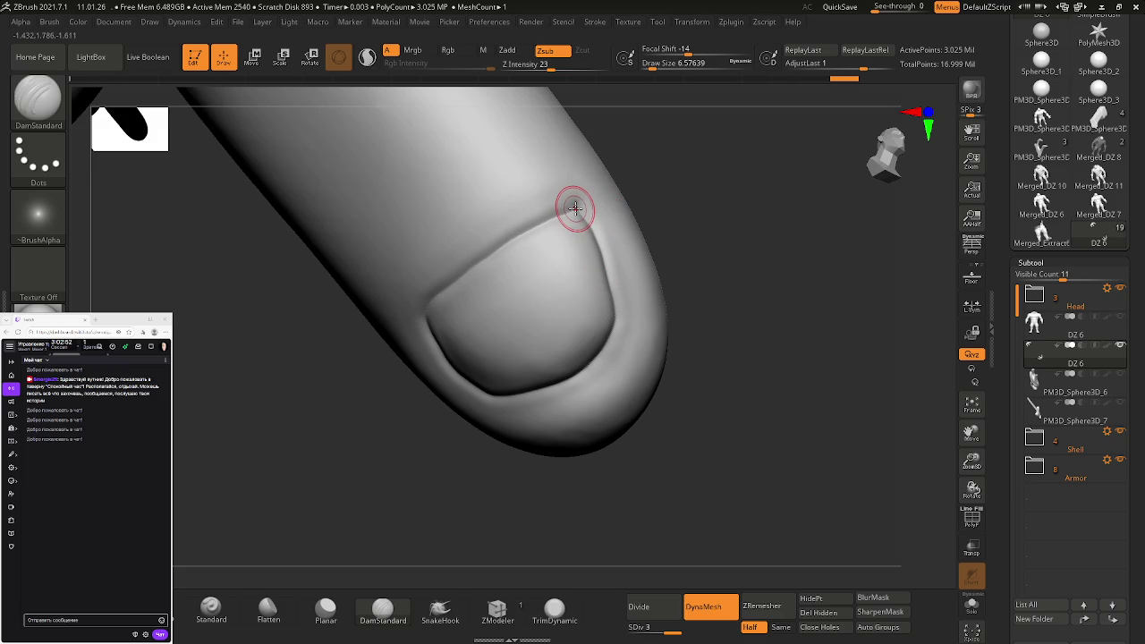
Smooth the first nail's top-edge crease and orbit the finger to inspect the blend
{"action": "mouse_move", "coordinate": [584, 216]}
{"action": "left_mouse_down", "text": "shift"}
{"action": "mouse_move", "coordinate": [545, 224]}
{"action": "mouse_move", "coordinate": [598, 217]}
{"action": "mouse_move", "coordinate": [626, 342]}
{"action": "left_mouse_up", "text": "shift"}
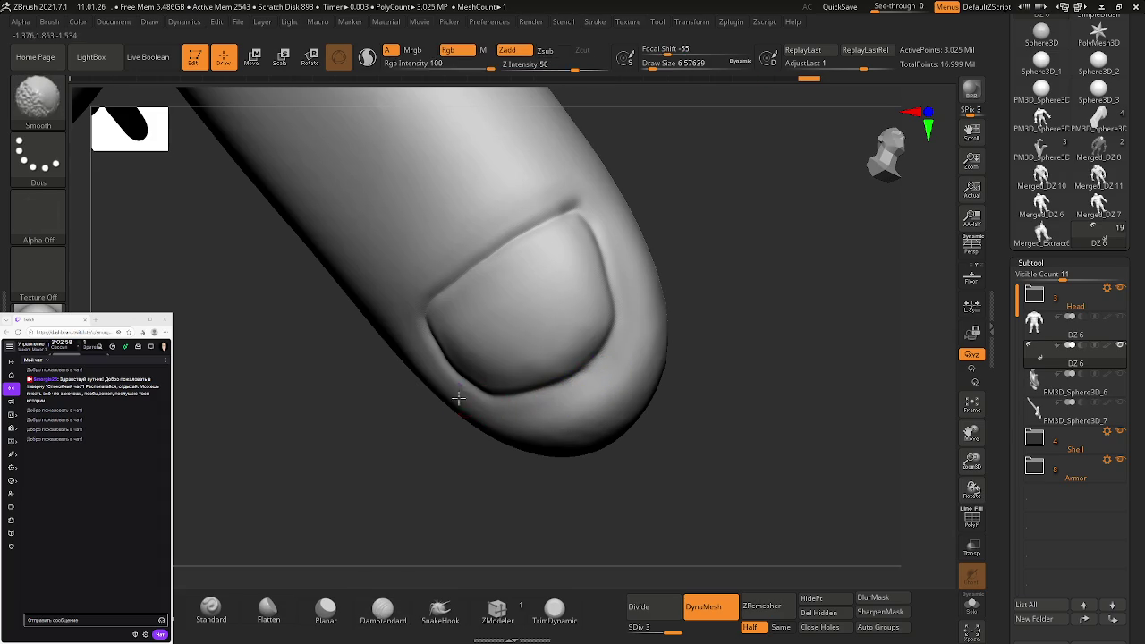
{"action": "right_click_drag", "start_coordinate": [465, 396], "coordinate": [417, 357]}
{"action": "mouse_move", "coordinate": [452, 387]}
{"action": "left_mouse_down", "text": "shift"}
{"action": "mouse_move", "coordinate": [470, 398]}
{"action": "mouse_move", "coordinate": [441, 349]}
{"action": "left_mouse_up", "text": "shift"}
{"action": "right_click_drag", "start_coordinate": [433, 300], "coordinate": [536, 228]}
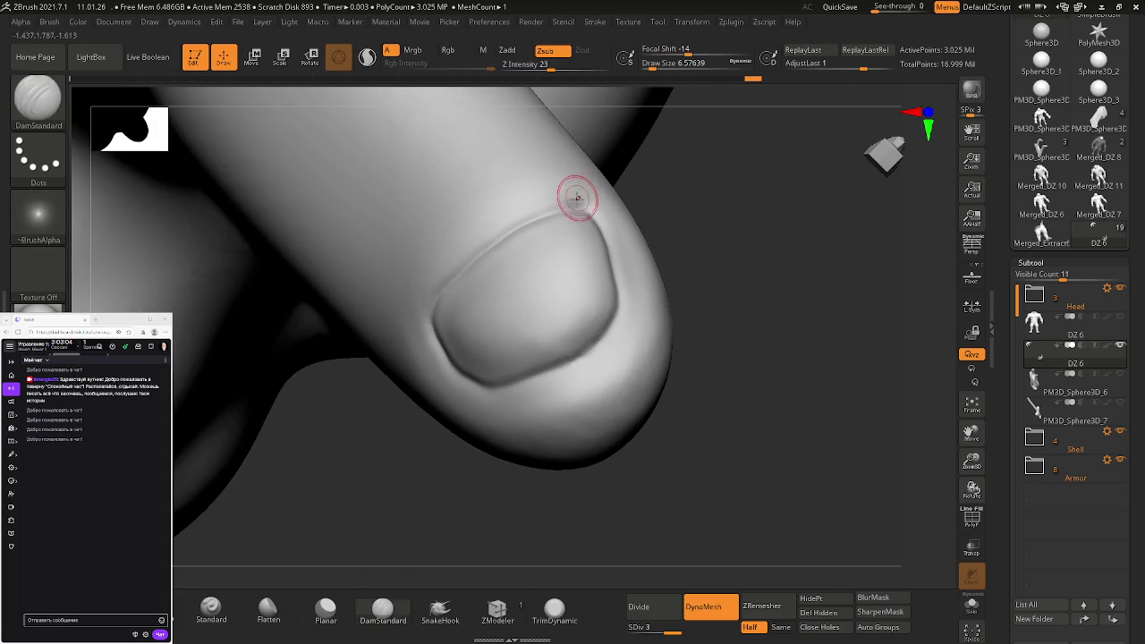
{"action": "mouse_move", "coordinate": [404, 289]}
{"action": "right_mouse_down"}
{"action": "mouse_move", "coordinate": [489, 338]}
{"action": "mouse_move", "coordinate": [544, 227]}
{"action": "mouse_move", "coordinate": [493, 256]}
{"action": "mouse_move", "coordinate": [529, 199]}
{"action": "mouse_move", "coordinate": [646, 366]}
{"action": "mouse_move", "coordinate": [749, 442]}
{"action": "mouse_move", "coordinate": [631, 299]}
{"action": "right_mouse_up"}
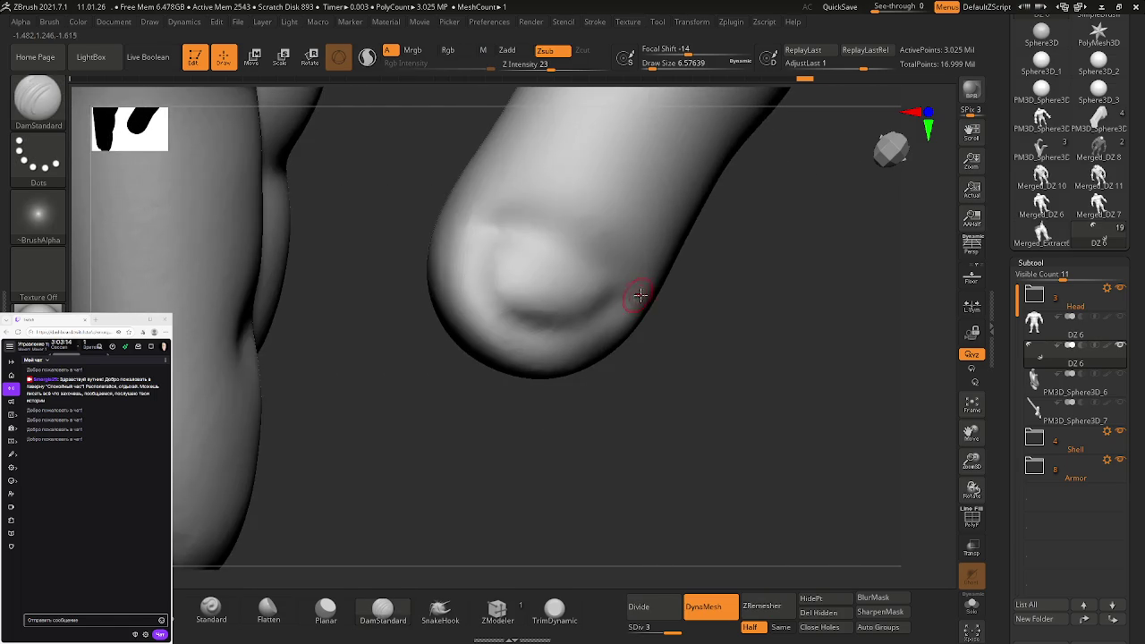
Carve a nail outline on the second fingertip and soften its top edge
{"action": "key", "text": "space"}
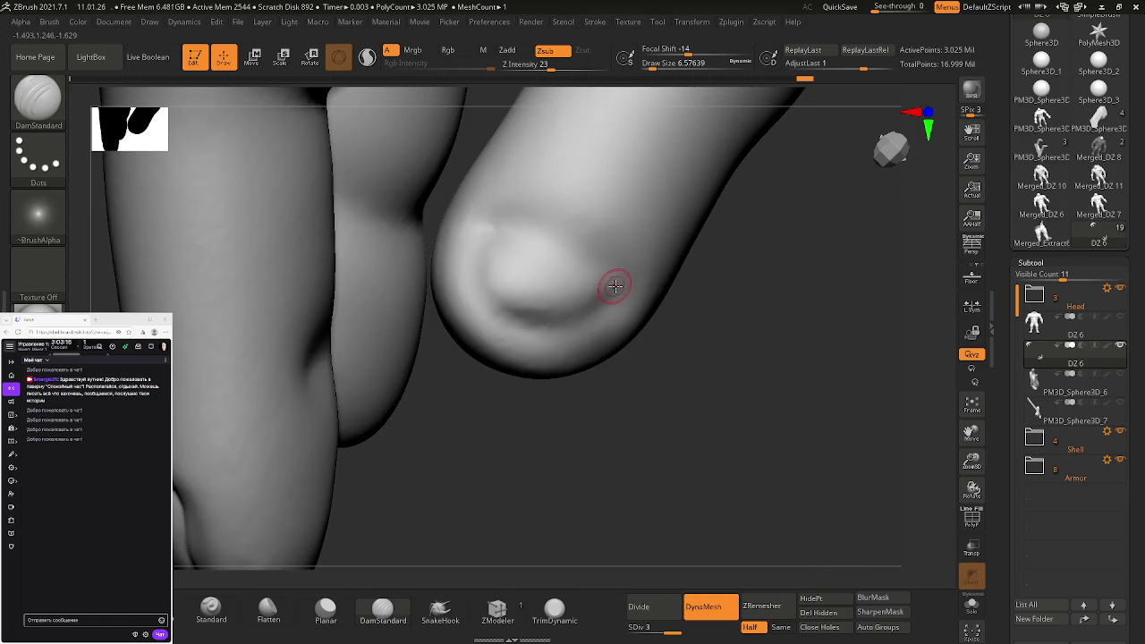
{"action": "mouse_move", "coordinate": [558, 324]}
{"action": "left_mouse_down"}
{"action": "mouse_move", "coordinate": [613, 302]}
{"action": "mouse_move", "coordinate": [597, 252]}
{"action": "left_mouse_up"}
{"action": "key", "text": "shift"}
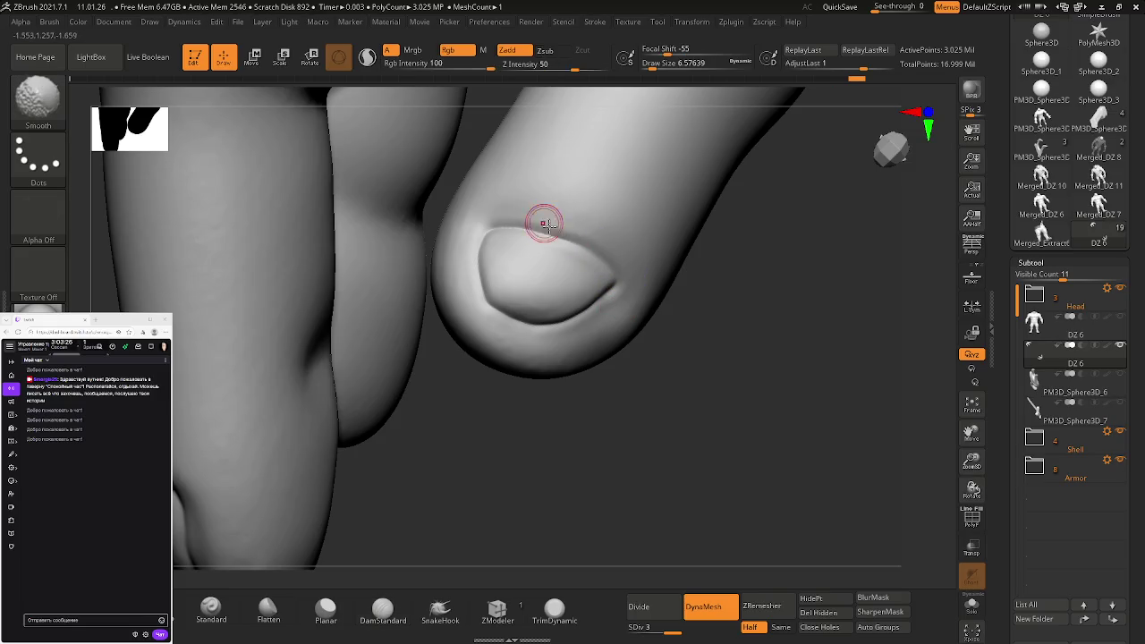
{"action": "mouse_move", "coordinate": [524, 220]}
{"action": "left_mouse_down", "text": "shift"}
{"action": "mouse_move", "coordinate": [547, 236]}
{"action": "mouse_move", "coordinate": [492, 222]}
{"action": "left_mouse_up", "text": "shift"}
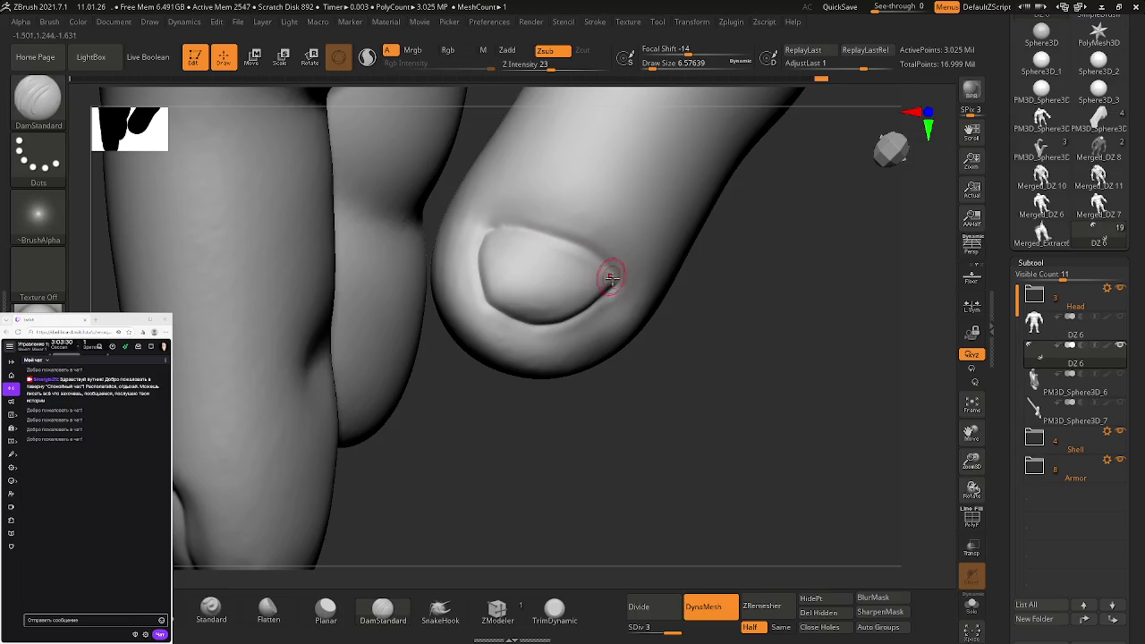
Rotate and zoom out so the whole hand faces forward and fills the view
{"action": "right_click_drag", "start_coordinate": [604, 315], "coordinate": [606, 313]}
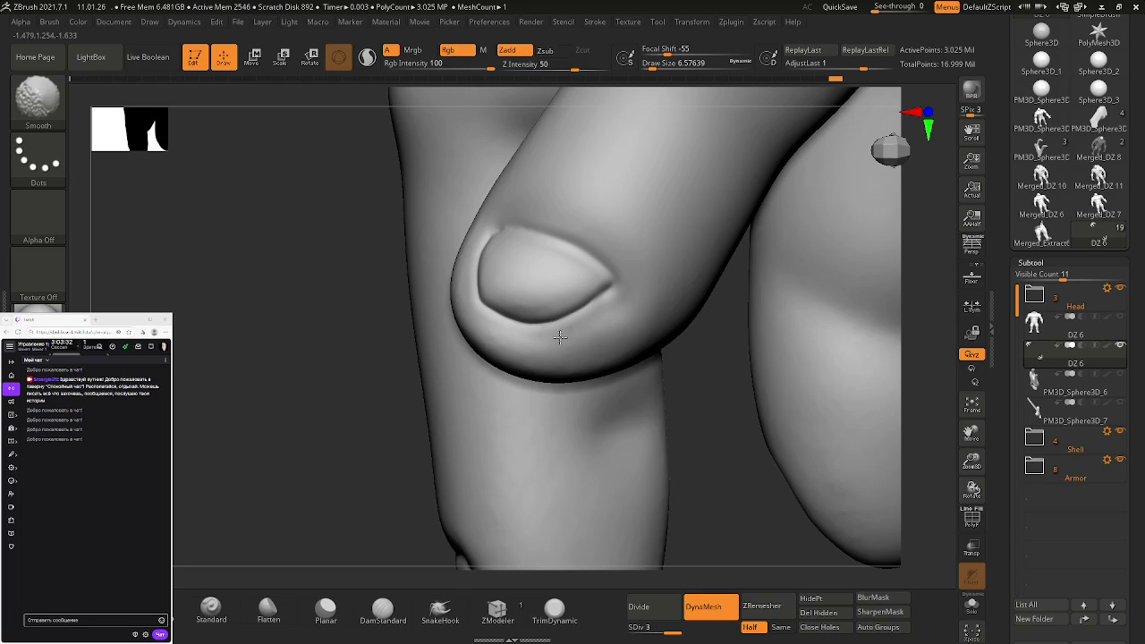
{"action": "right_click_drag", "start_coordinate": [547, 340], "coordinate": [532, 352]}
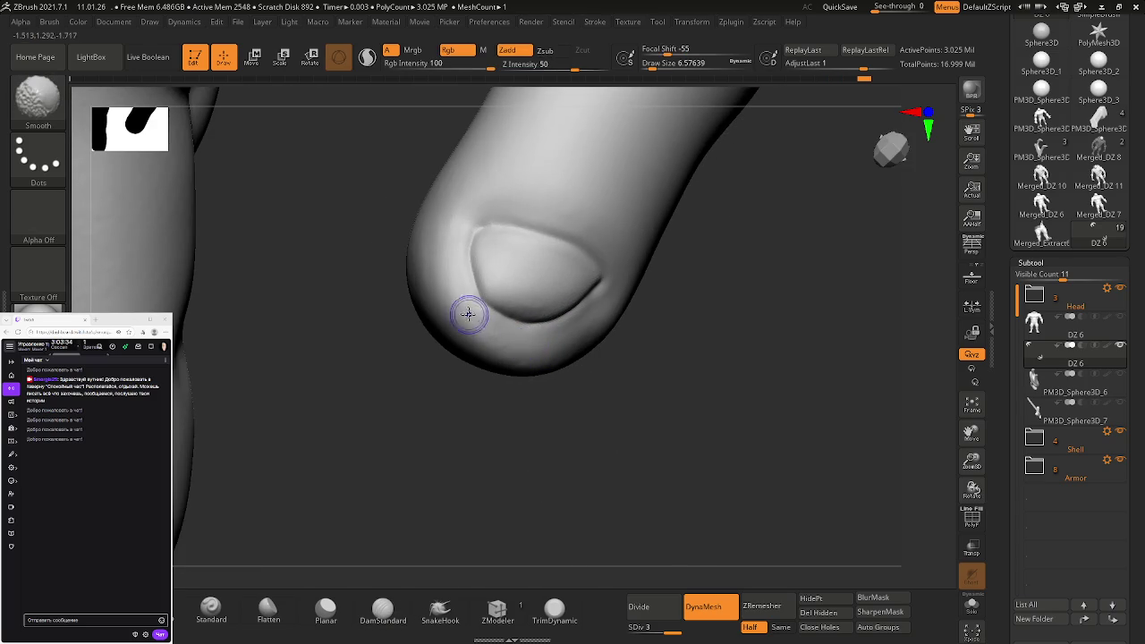
{"action": "mouse_move", "coordinate": [549, 352]}
{"action": "right_mouse_down"}
{"action": "mouse_move", "coordinate": [372, 242]}
{"action": "mouse_move", "coordinate": [567, 276]}
{"action": "right_mouse_up"}
{"action": "key", "text": "space"}
{"action": "mouse_move", "coordinate": [401, 255]}
{"action": "right_mouse_down"}
{"action": "mouse_move", "coordinate": [465, 268]}
{"action": "mouse_move", "coordinate": [544, 332]}
{"action": "mouse_move", "coordinate": [581, 322]}
{"action": "right_mouse_up"}
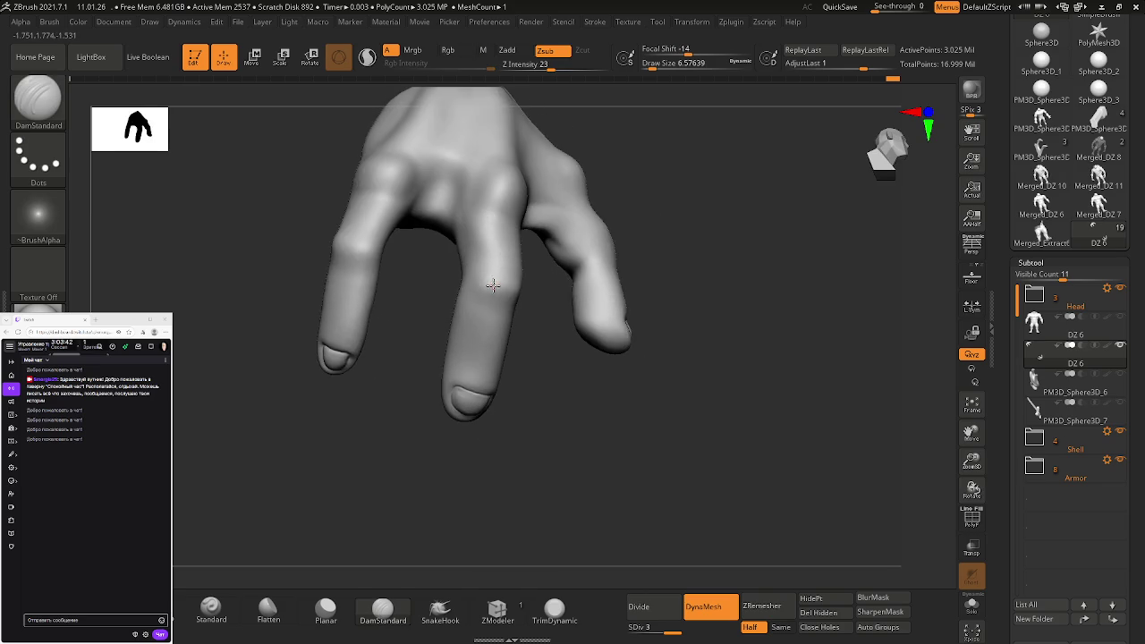
Zoom in on the index fingertip's nail and flatten and smooth its surface
{"action": "mouse_move", "coordinate": [650, 239]}
{"action": "right_mouse_down"}
{"action": "mouse_move", "coordinate": [533, 331]}
{"action": "mouse_move", "coordinate": [603, 294]}
{"action": "mouse_move", "coordinate": [590, 298]}
{"action": "mouse_move", "coordinate": [572, 393]}
{"action": "mouse_move", "coordinate": [567, 271]}
{"action": "mouse_move", "coordinate": [593, 324]}
{"action": "mouse_move", "coordinate": [581, 316]}
{"action": "mouse_move", "coordinate": [558, 327]}
{"action": "mouse_move", "coordinate": [562, 256]}
{"action": "right_mouse_up"}
{"action": "mouse_move", "coordinate": [403, 373]}
{"action": "right_mouse_down", "text": "ctrl"}
{"action": "mouse_move", "coordinate": [450, 396]}
{"action": "mouse_move", "coordinate": [841, 194]}
{"action": "mouse_move", "coordinate": [546, 313]}
{"action": "mouse_move", "coordinate": [568, 295]}
{"action": "mouse_move", "coordinate": [581, 322]}
{"action": "right_mouse_up", "text": "ctrl"}
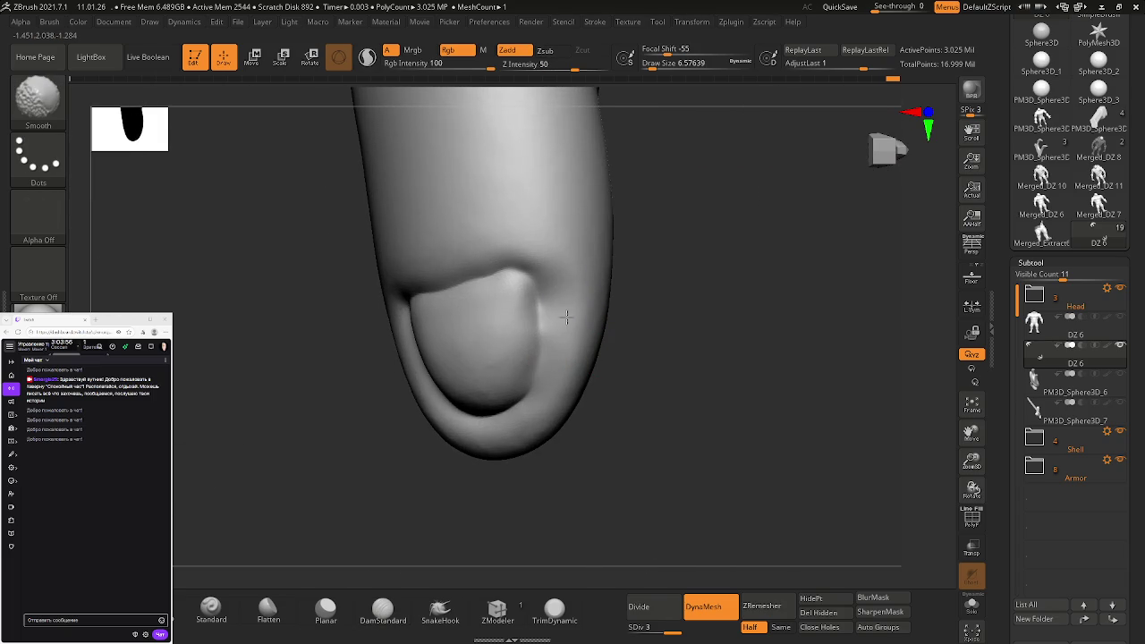
{"action": "right_click_drag", "start_coordinate": [559, 308], "coordinate": [582, 296], "text": "shift"}
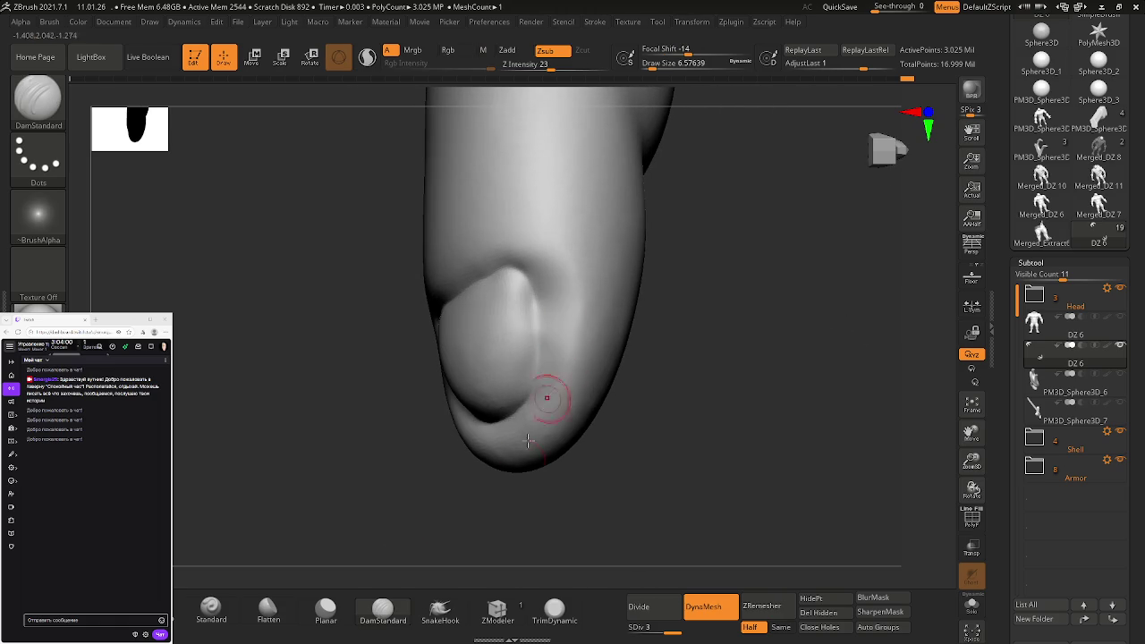
{"action": "left_click", "coordinate": [256, 613]}
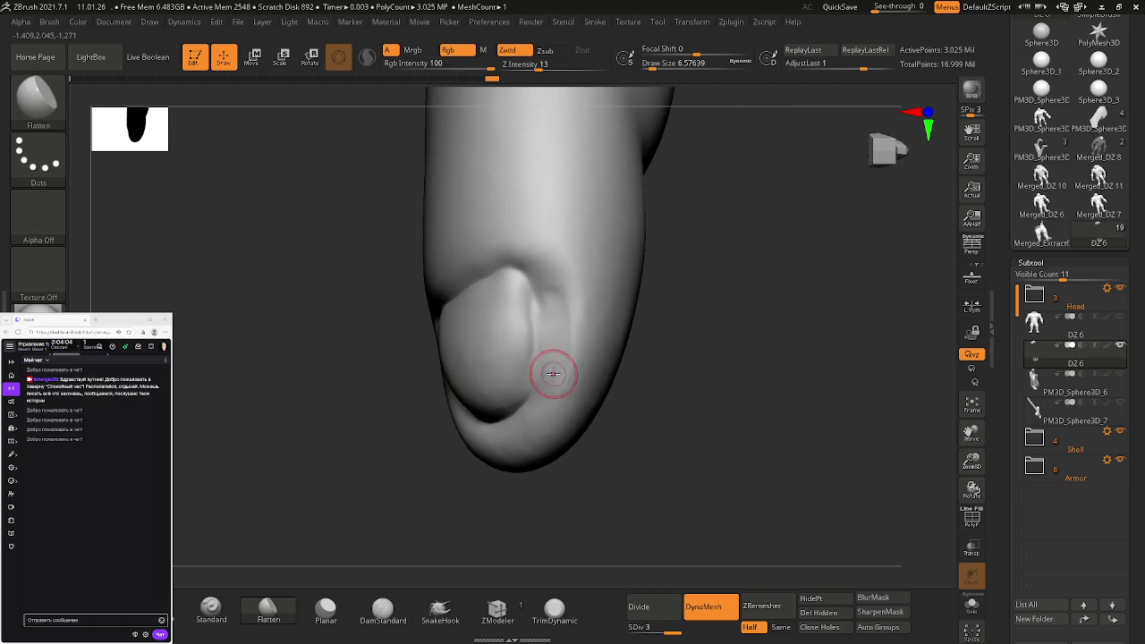
{"action": "key", "text": "shift"}
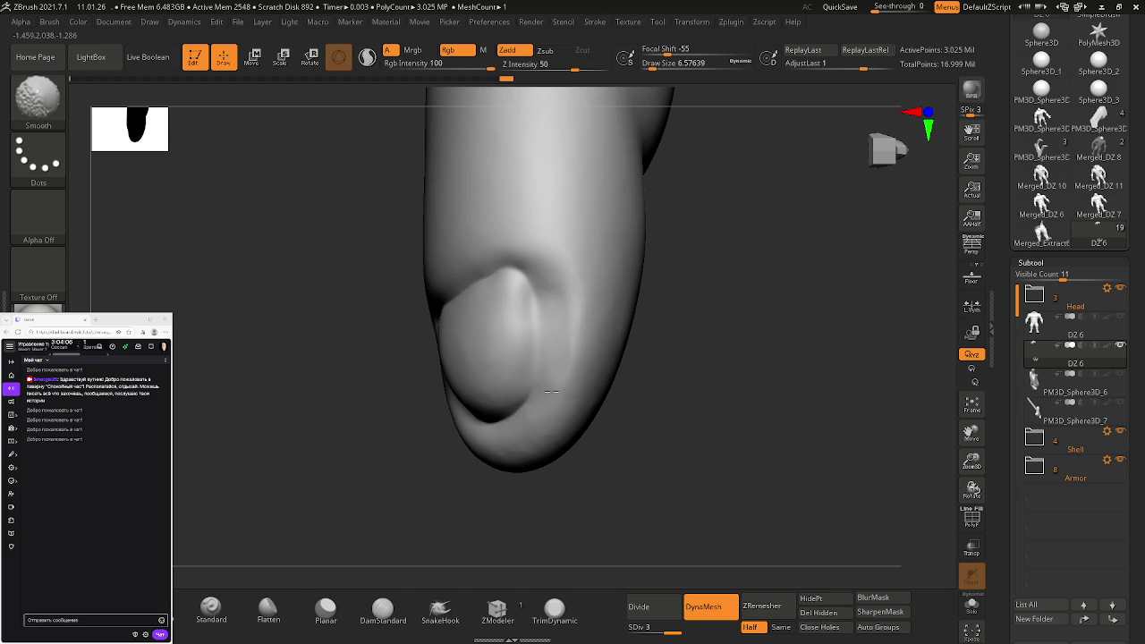
Zoom out to the whole hand and save the project as 'DZ 8, 11.01.26'
{"action": "right_click_drag", "start_coordinate": [578, 370], "coordinate": [638, 376], "text": "ctrl"}
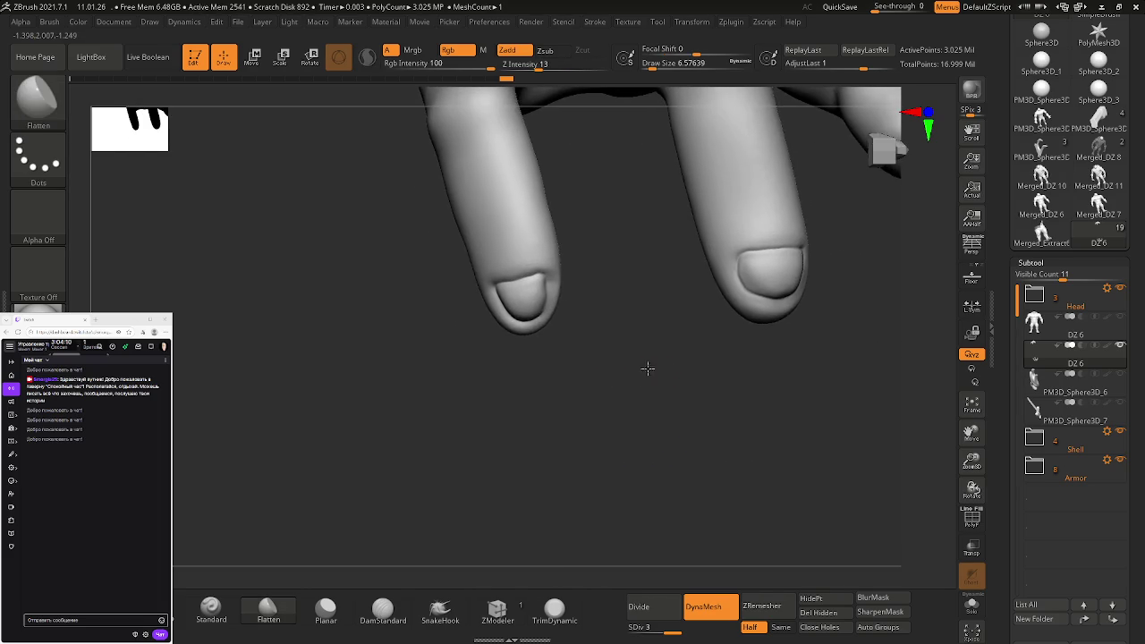
{"action": "mouse_move", "coordinate": [639, 376]}
{"action": "right_mouse_down", "text": "ctrl"}
{"action": "mouse_move", "coordinate": [545, 345]}
{"action": "mouse_move", "coordinate": [564, 342]}
{"action": "mouse_move", "coordinate": [582, 375]}
{"action": "mouse_move", "coordinate": [582, 343]}
{"action": "mouse_move", "coordinate": [631, 363]}
{"action": "mouse_move", "coordinate": [659, 355]}
{"action": "mouse_move", "coordinate": [562, 310]}
{"action": "mouse_move", "coordinate": [728, 349]}
{"action": "mouse_move", "coordinate": [643, 334]}
{"action": "mouse_move", "coordinate": [664, 322]}
{"action": "mouse_move", "coordinate": [669, 340]}
{"action": "mouse_move", "coordinate": [728, 337]}
{"action": "right_mouse_up", "text": "ctrl"}
{"action": "key", "text": "ctrl+s"}
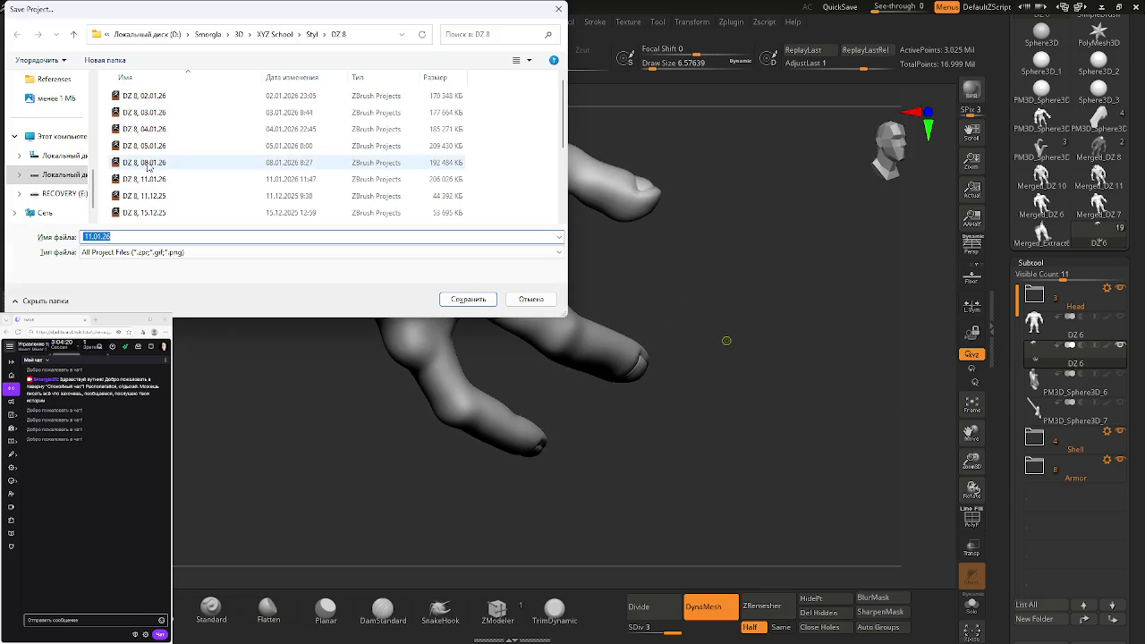
{"action": "left_click", "coordinate": [165, 182]}
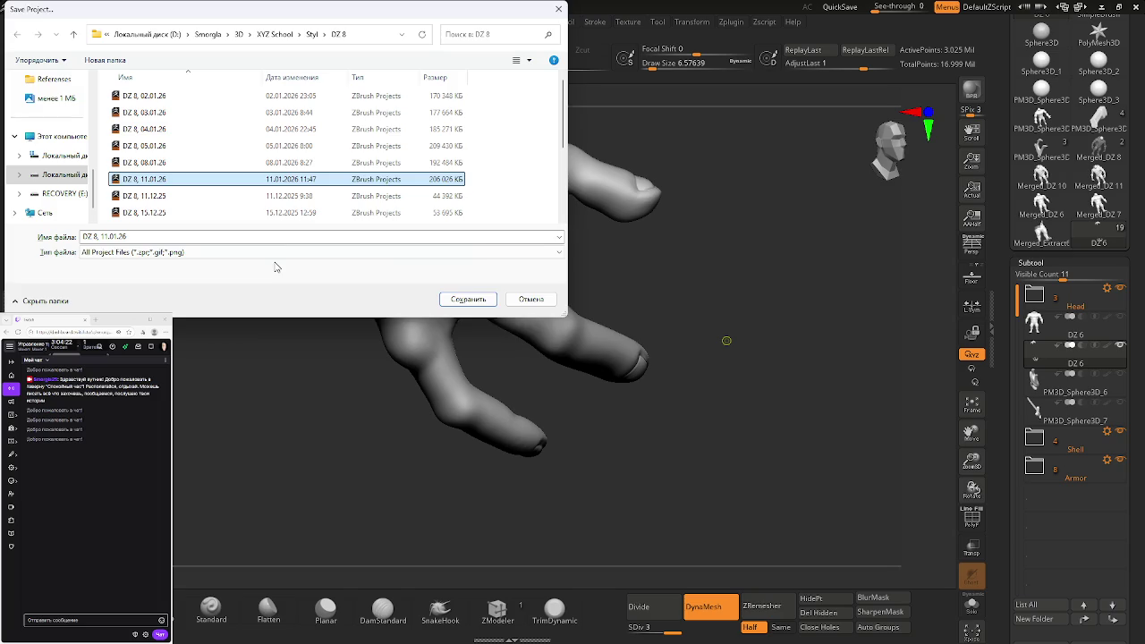